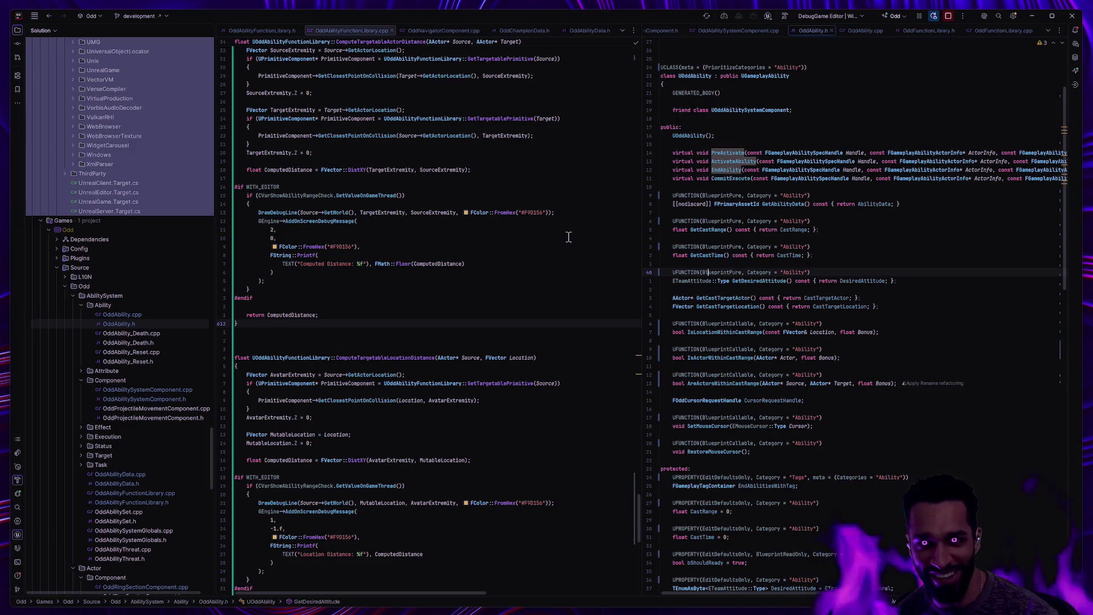
Place the caret at the end of line 40 in OddAbility.h, then move to the STT_WaitAbilityRange event graph.
click(815, 275)
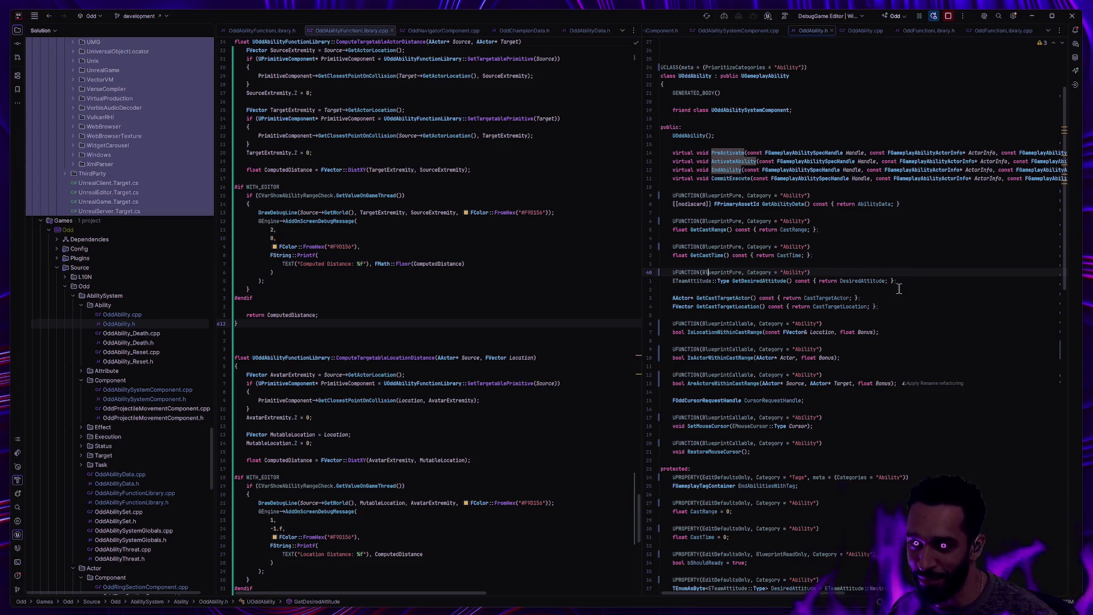
key(alt+Tab)
scroll(598, 344, down, 2)
mouse_move(639, 339)
mouse_down()
mouse_move(778, 346)
mouse_move(460, 347)
mouse_up()
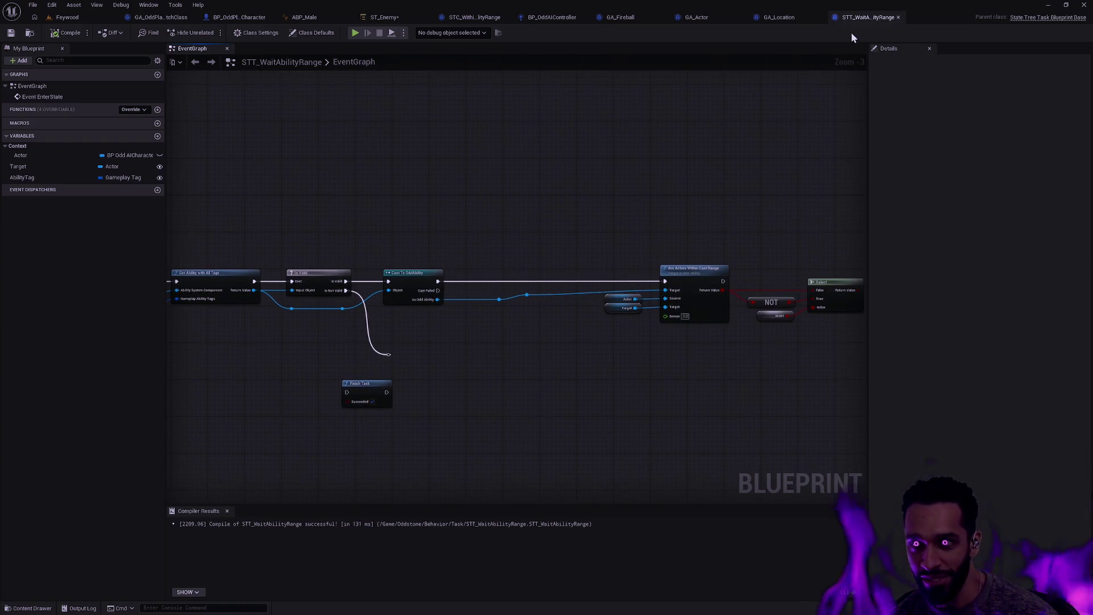
Straighten the Event EnterState chain and separate and align its getter nodes.
mouse_move(507, 314)
mouse_down()
mouse_move(660, 326)
mouse_move(843, 317)
mouse_up()
scroll(449, 444, up, 3)
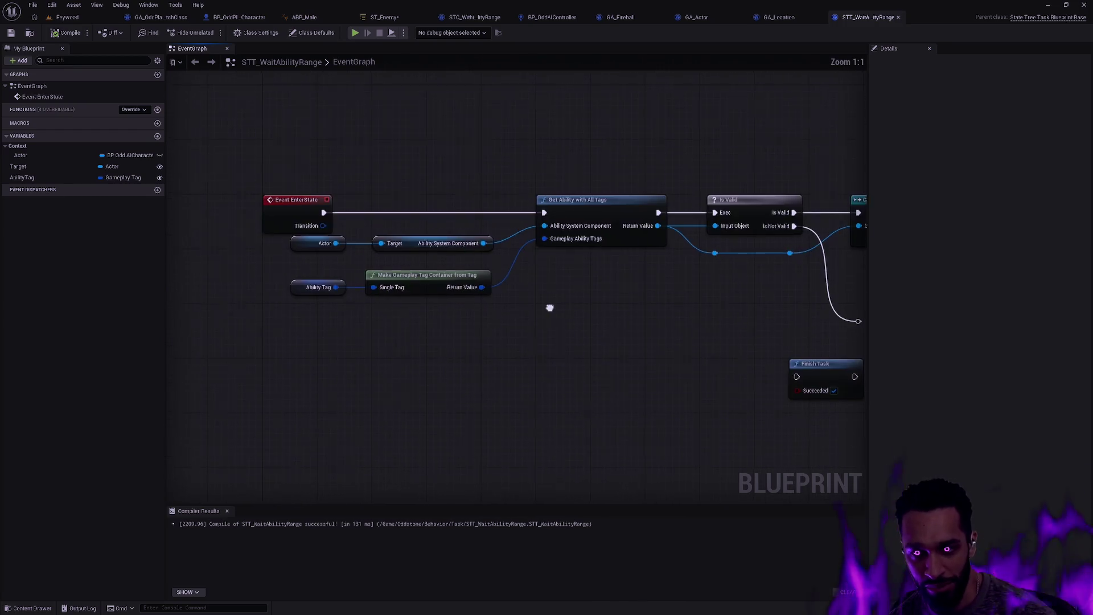
drag(549, 307, 564, 361)
mouse_move(337, 396)
mouse_down()
mouse_move(349, 378)
mouse_move(605, 242)
mouse_up()
key(q)
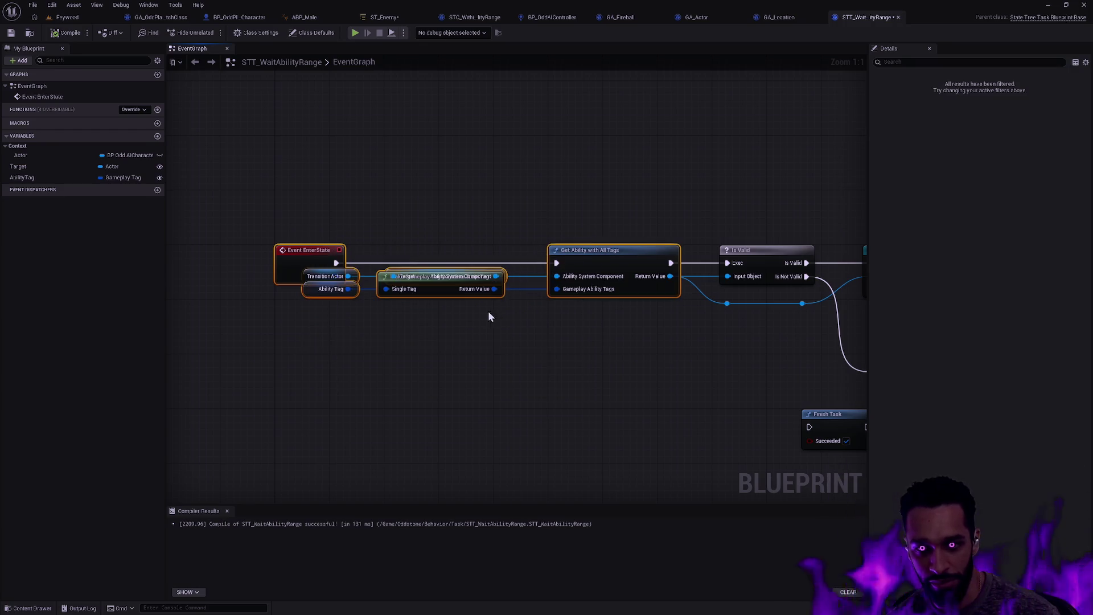
click(350, 290)
drag(301, 265, 469, 313)
key(q)
drag(611, 365, 382, 235)
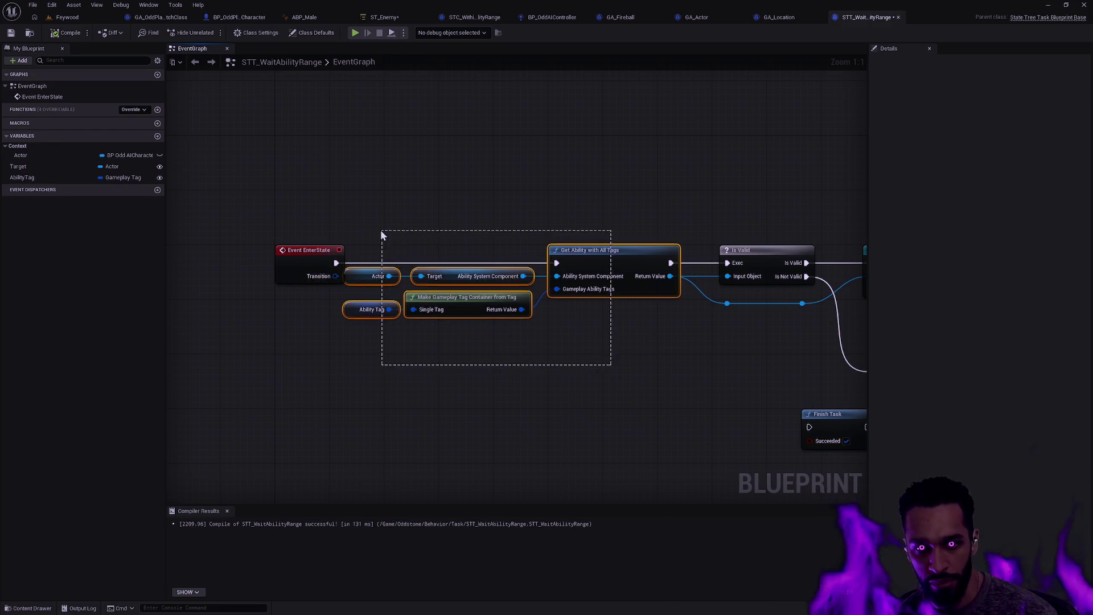
drag(591, 285, 605, 285)
Position Finish Task at the end of the Is Not Valid wire.
drag(572, 333, 245, 349)
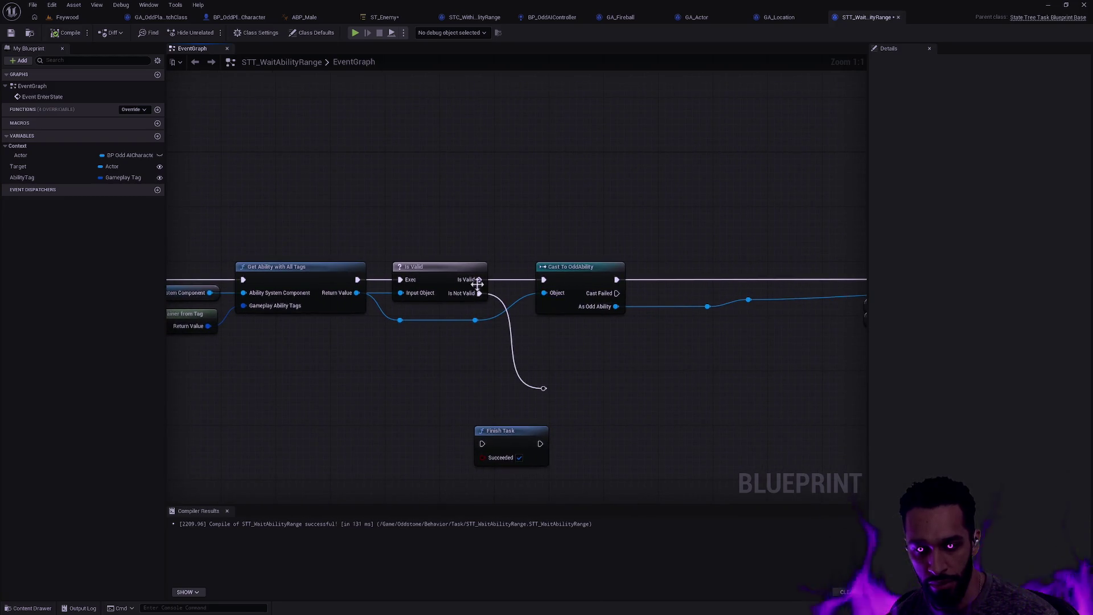
drag(513, 430, 592, 381)
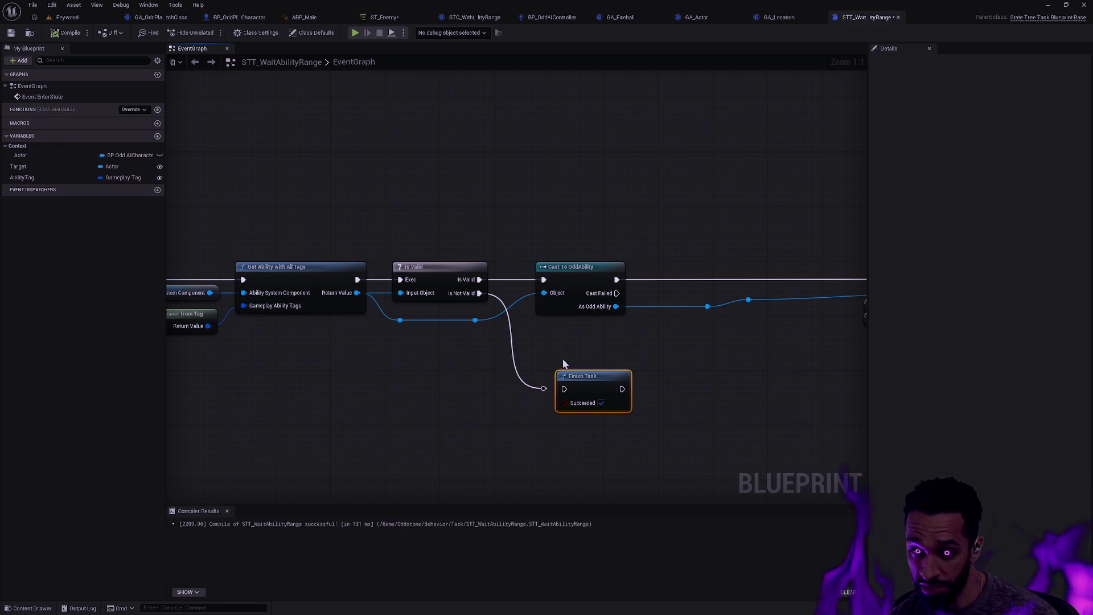
drag(509, 324, 501, 326)
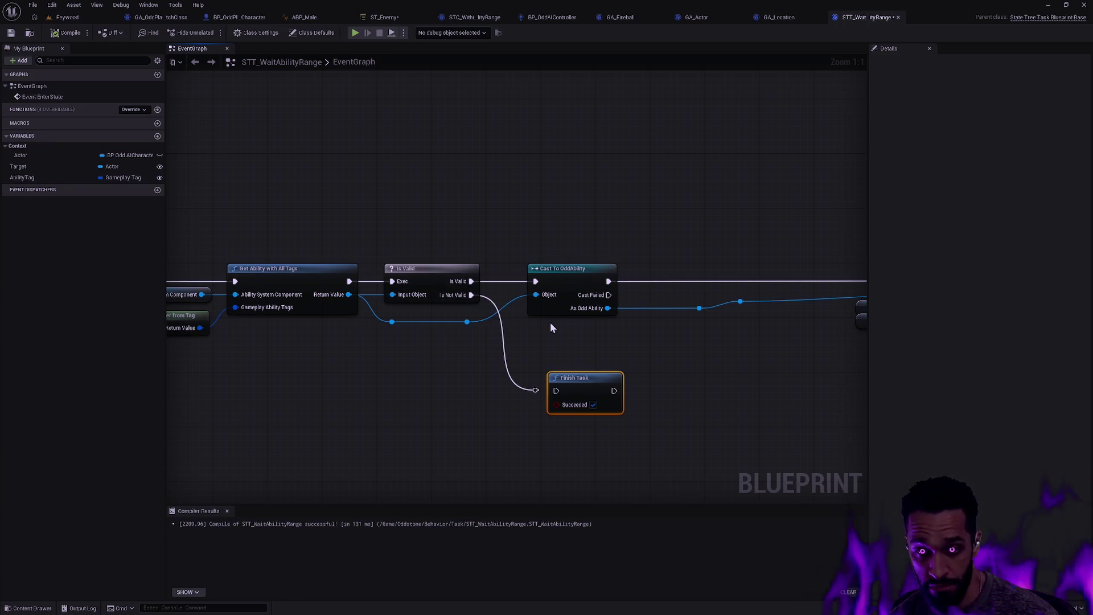
mouse_move(542, 389)
mouse_down()
mouse_move(520, 357)
mouse_move(563, 391)
mouse_move(552, 344)
mouse_up()
Connect Is Not Valid to Finish Task and move the cast-range nodes beside Cast To OddAbility.
click(720, 356)
drag(719, 356, 525, 382)
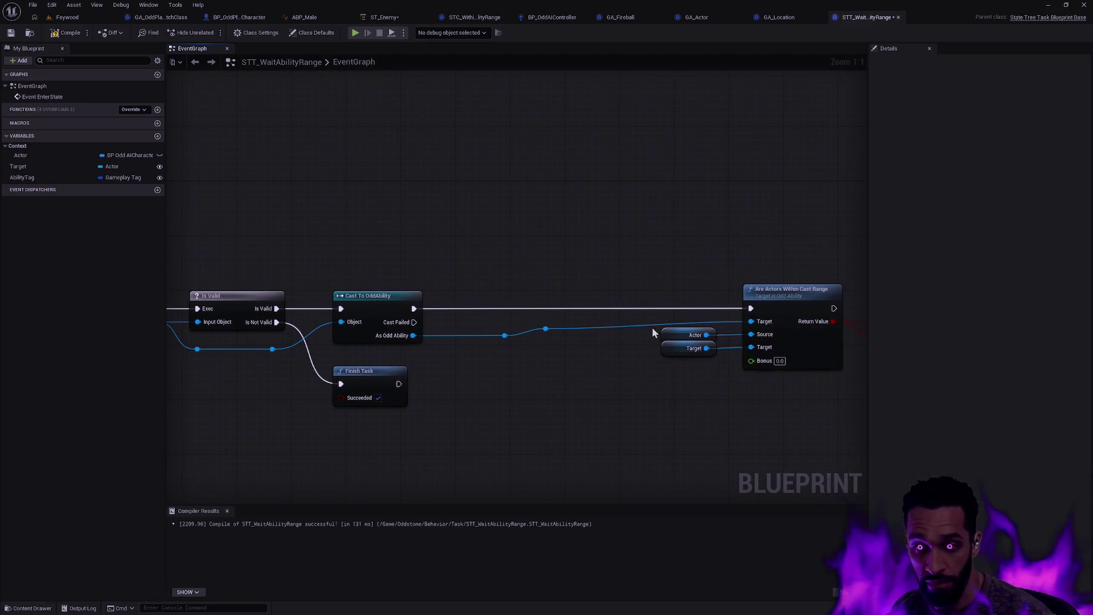
click(780, 298)
mouse_move(708, 383)
mouse_down()
mouse_move(825, 289)
mouse_move(780, 295)
mouse_up()
mouse_move(652, 379)
mouse_down()
mouse_move(630, 369)
mouse_move(579, 298)
mouse_up()
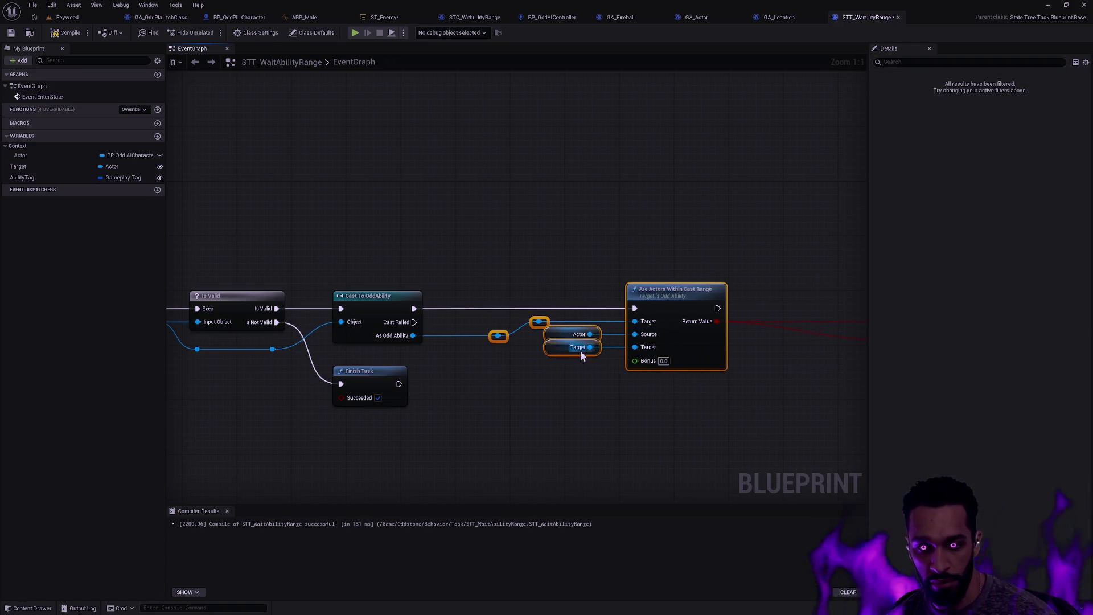
drag(581, 353, 587, 394)
click(586, 394)
Delete the NOT, Invert and Select nodes.
drag(674, 410, 552, 396)
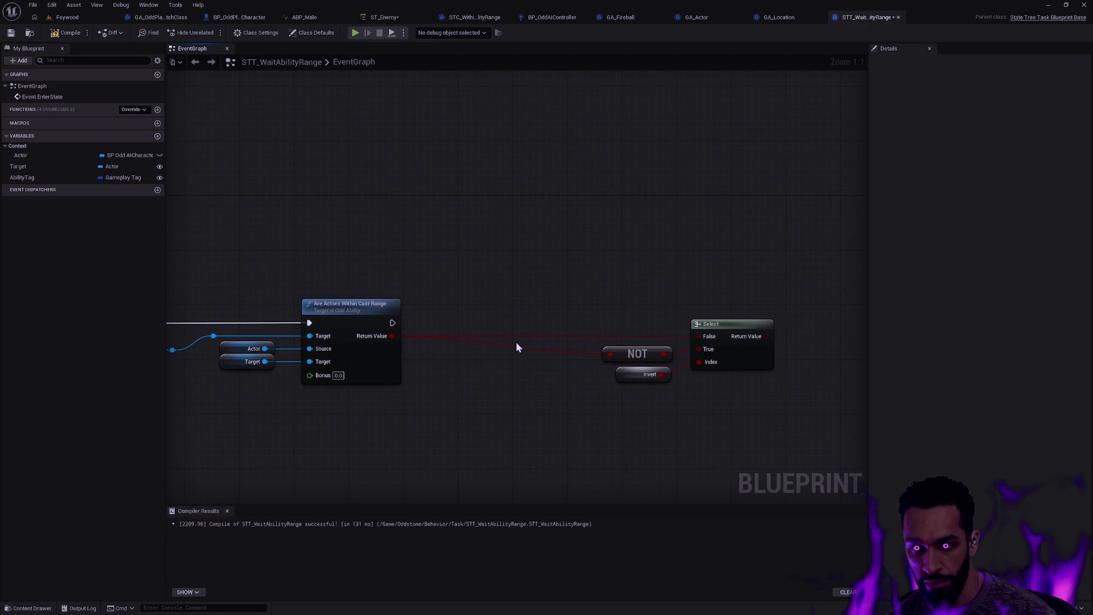
mouse_move(572, 415)
mouse_down()
mouse_move(664, 352)
mouse_move(777, 347)
mouse_up()
key(Delete)
Duplicate Finish Task after the cast-range check and make the invalid-path Finish Task fail.
drag(239, 398, 435, 408)
click(319, 395)
key(ctrl+w)
mouse_move(350, 395)
mouse_down()
mouse_move(541, 372)
mouse_move(665, 326)
mouse_up()
click(303, 408)
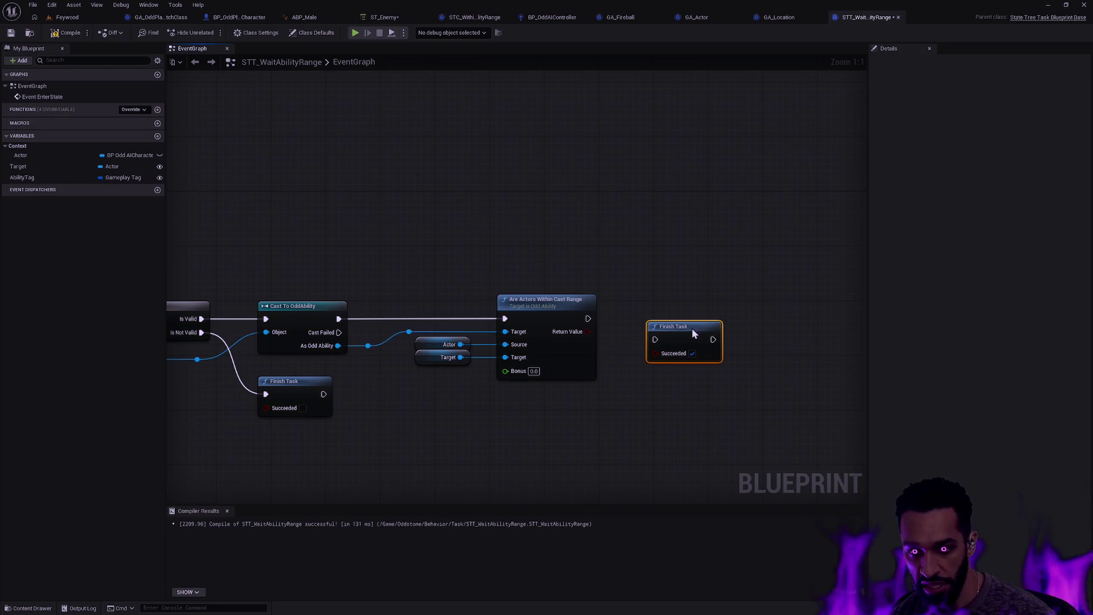
mouse_move(588, 319)
mouse_down()
mouse_move(655, 339)
mouse_move(666, 316)
mouse_up()
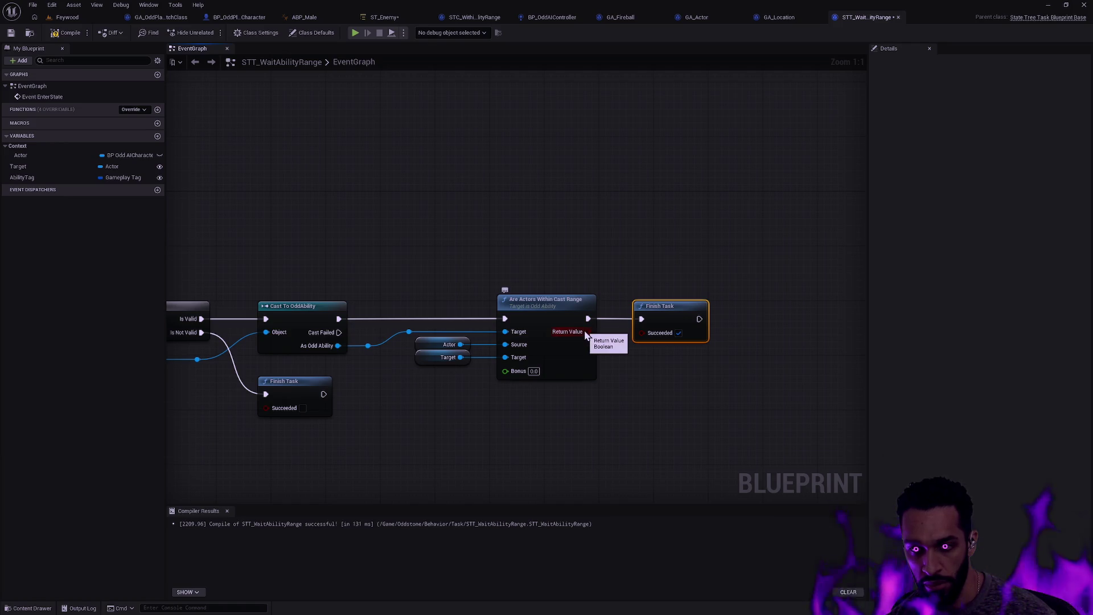
click(632, 350)
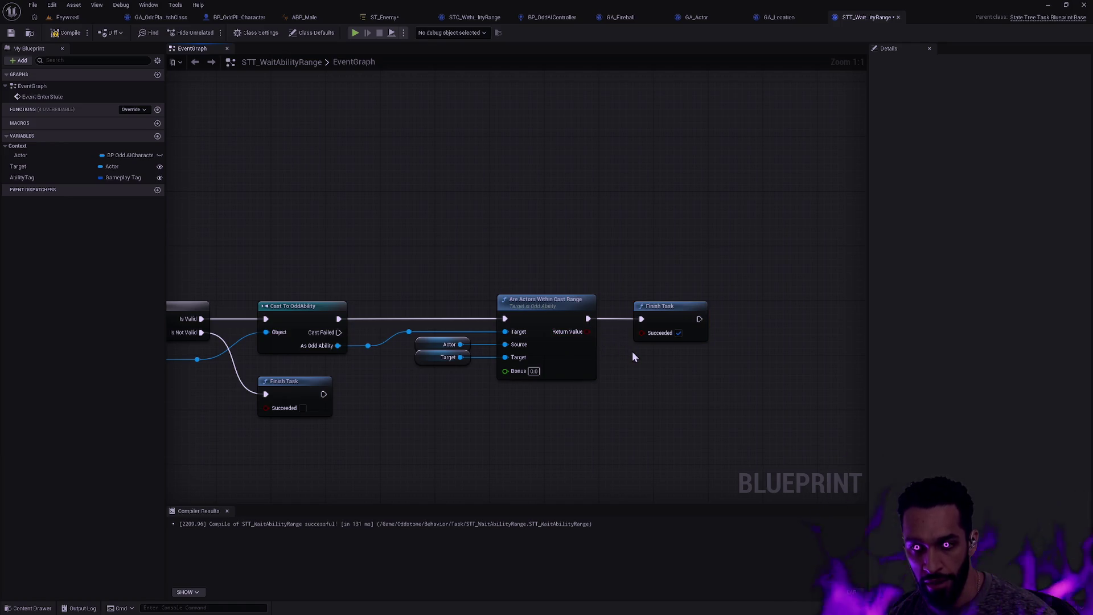
mouse_move(631, 347)
mouse_down()
mouse_move(609, 262)
mouse_move(793, 273)
mouse_up()
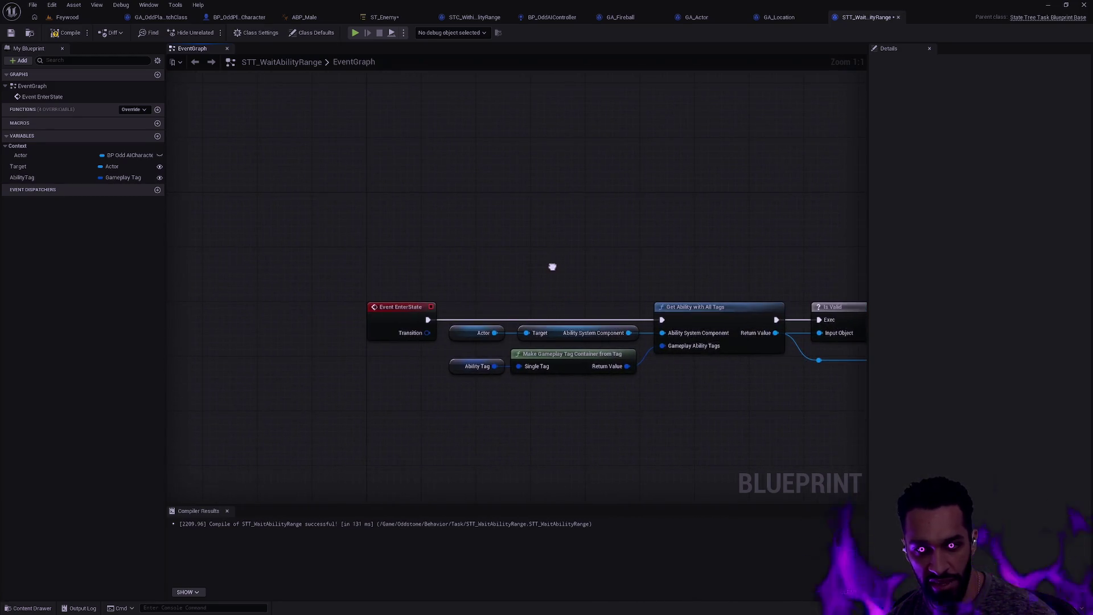
Add a Tick override from My Blueprint and place Event Tick below Event EnterState.
drag(552, 266, 393, 307)
right_click(394, 307)
click(155, 117)
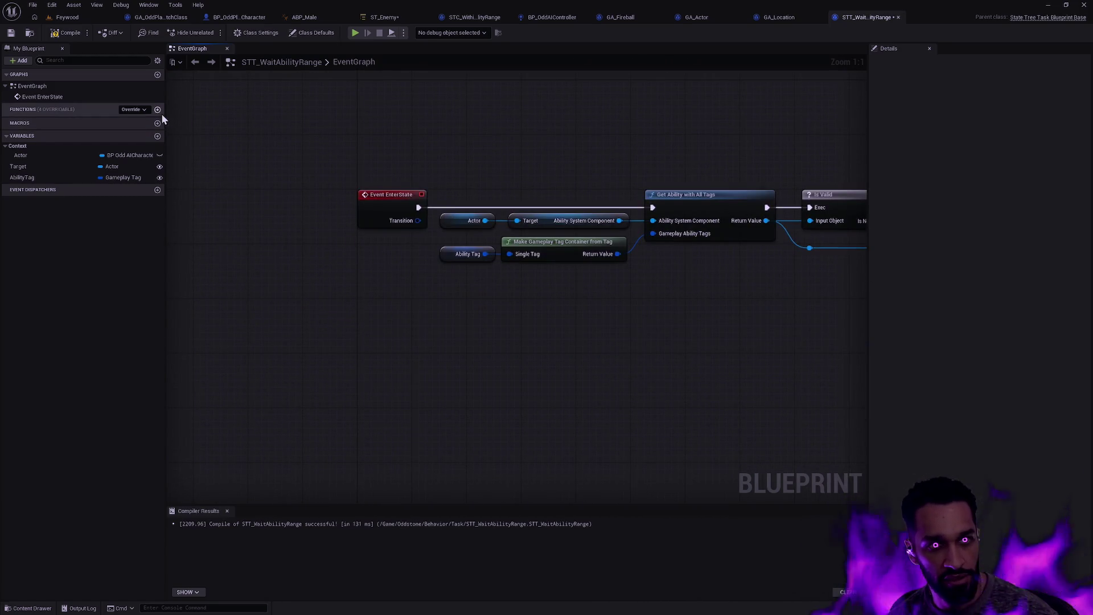
click(157, 109)
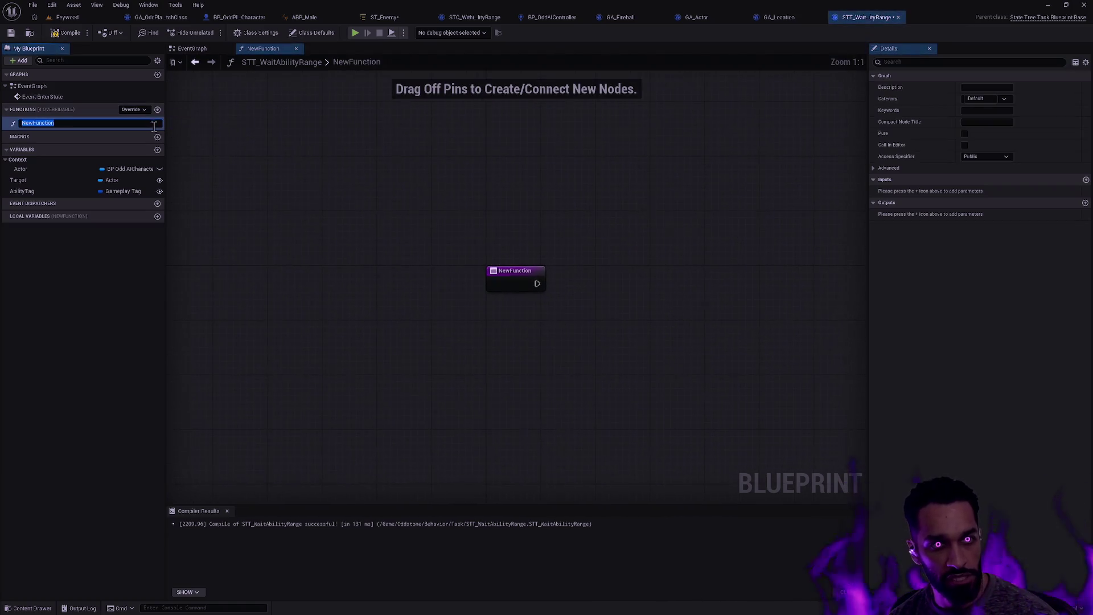
key(ctrl+z)
click(136, 110)
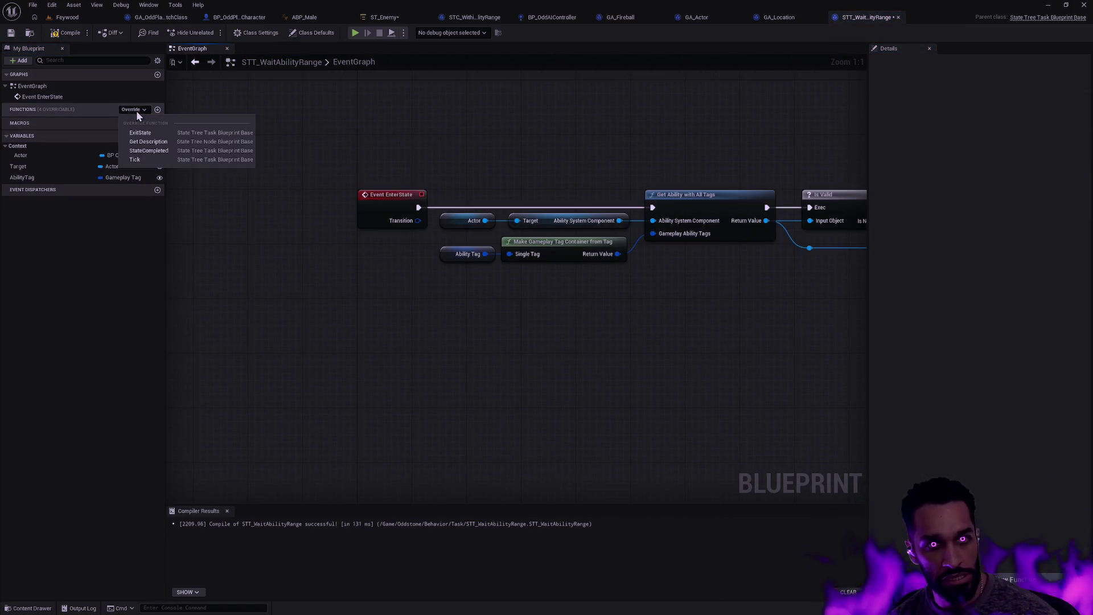
click(154, 159)
mouse_move(621, 324)
mouse_down()
mouse_move(496, 381)
mouse_move(437, 336)
mouse_move(340, 414)
mouse_move(344, 301)
mouse_move(598, 238)
mouse_move(566, 354)
mouse_up()
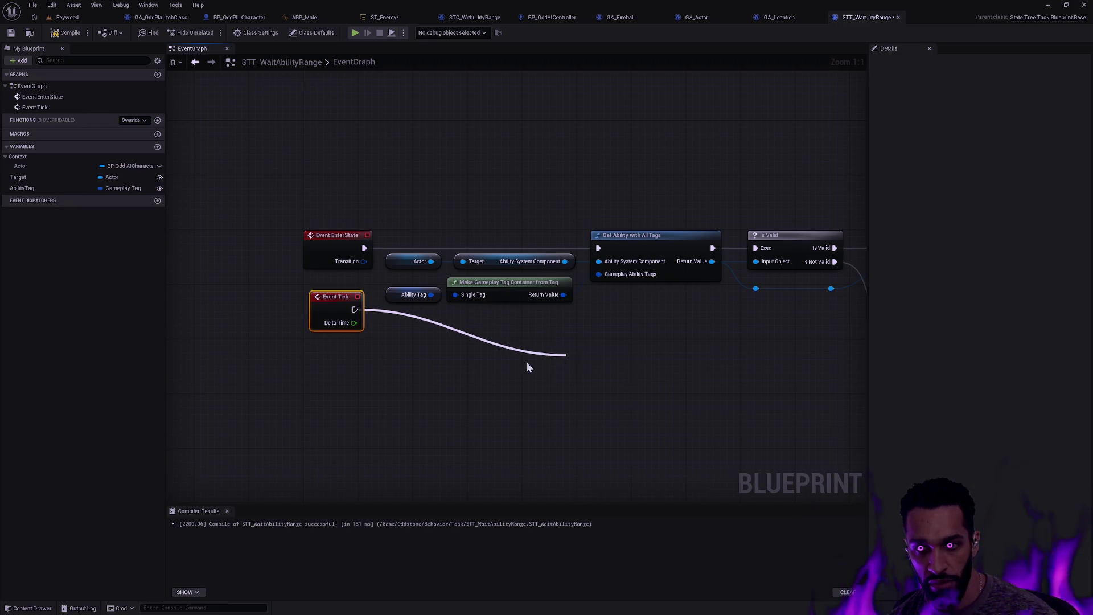
key(Escape)
key(ctrl+z)
Promote the cast's As Odd Ability output to a variable and align its SET node with Cast To OddAbility.
mouse_move(654, 315)
mouse_down()
mouse_move(532, 334)
mouse_move(528, 320)
mouse_move(642, 339)
mouse_move(317, 358)
mouse_up()
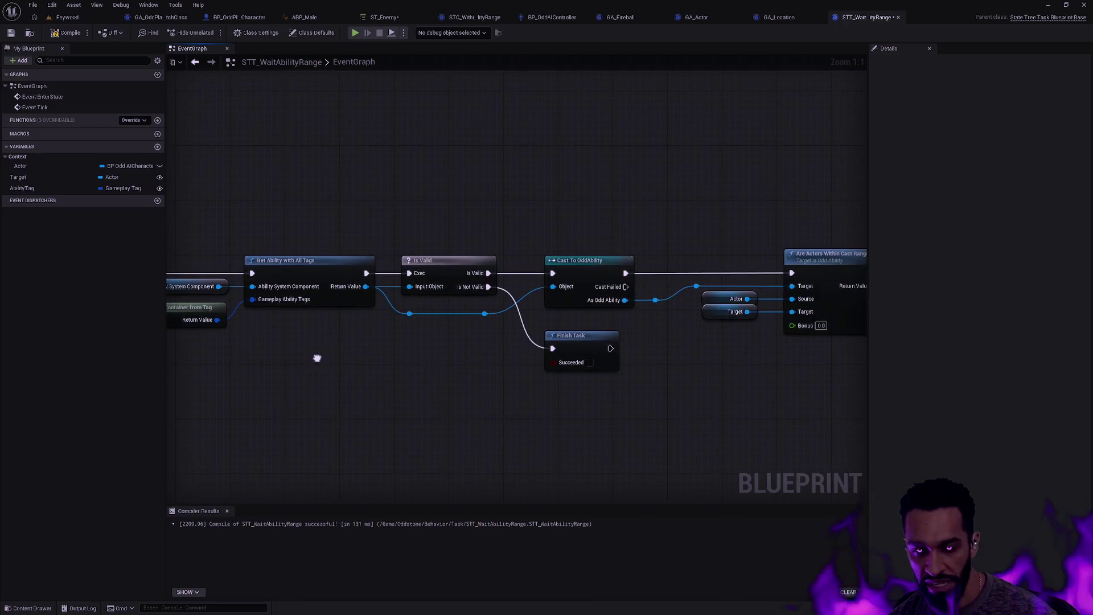
drag(636, 356, 562, 355)
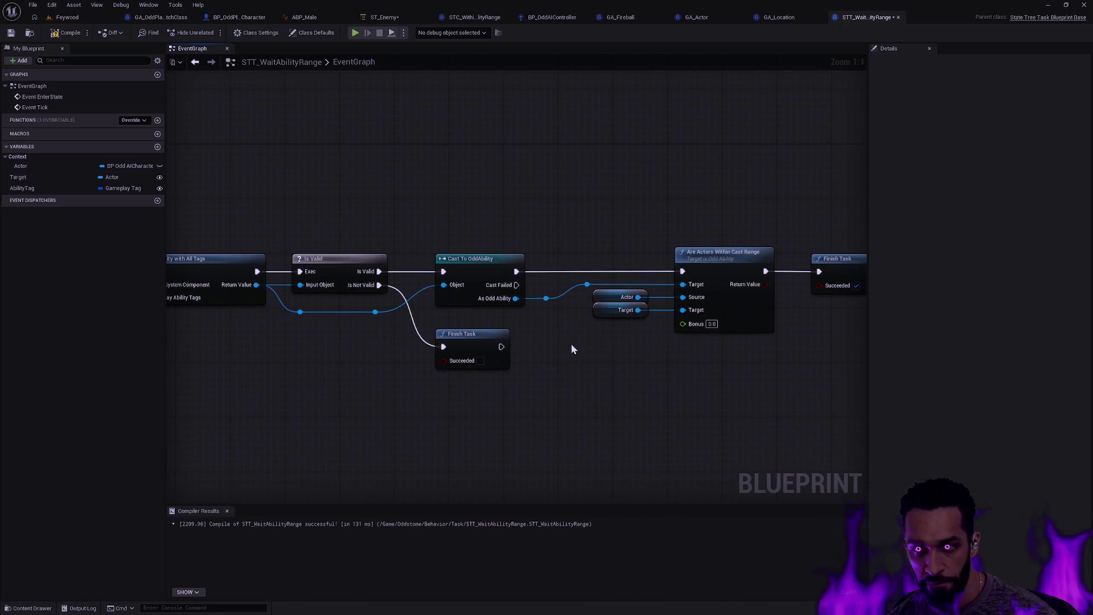
drag(522, 302, 553, 264)
click(587, 297)
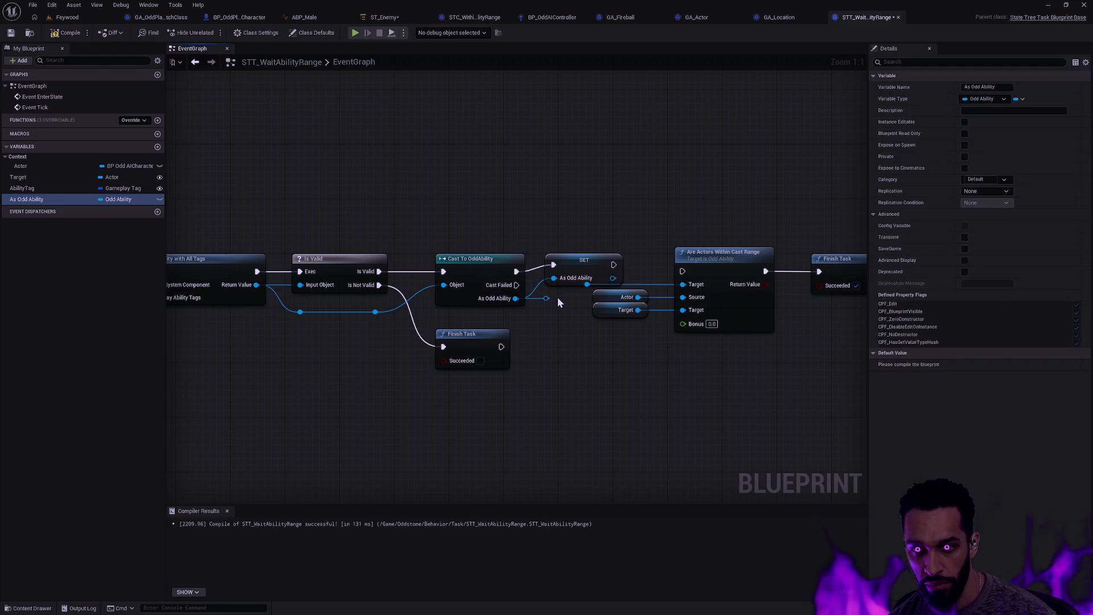
alt+click(683, 284)
mouse_move(595, 265)
mouse_down()
mouse_move(596, 244)
mouse_move(574, 273)
mouse_up()
click(581, 283)
click(493, 257)
click(570, 273)
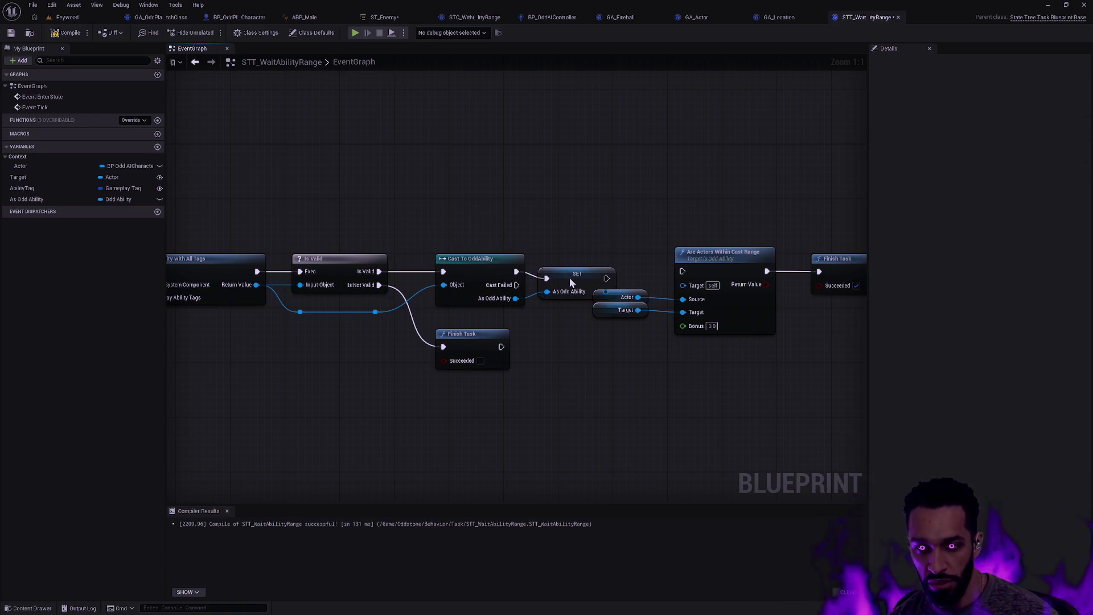
shift+click(504, 269)
key(q)
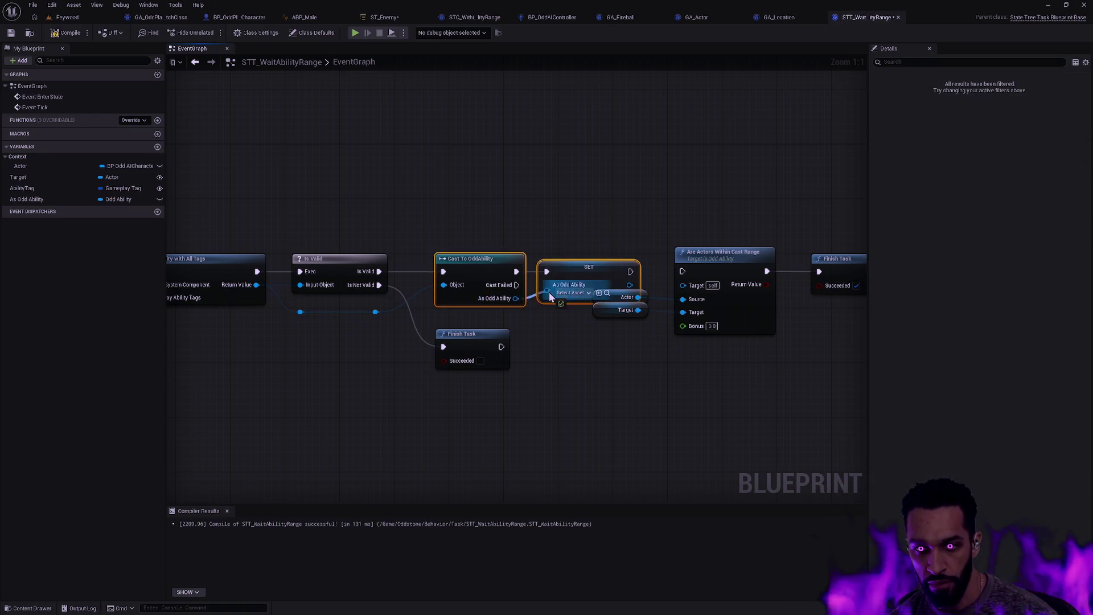
click(605, 367)
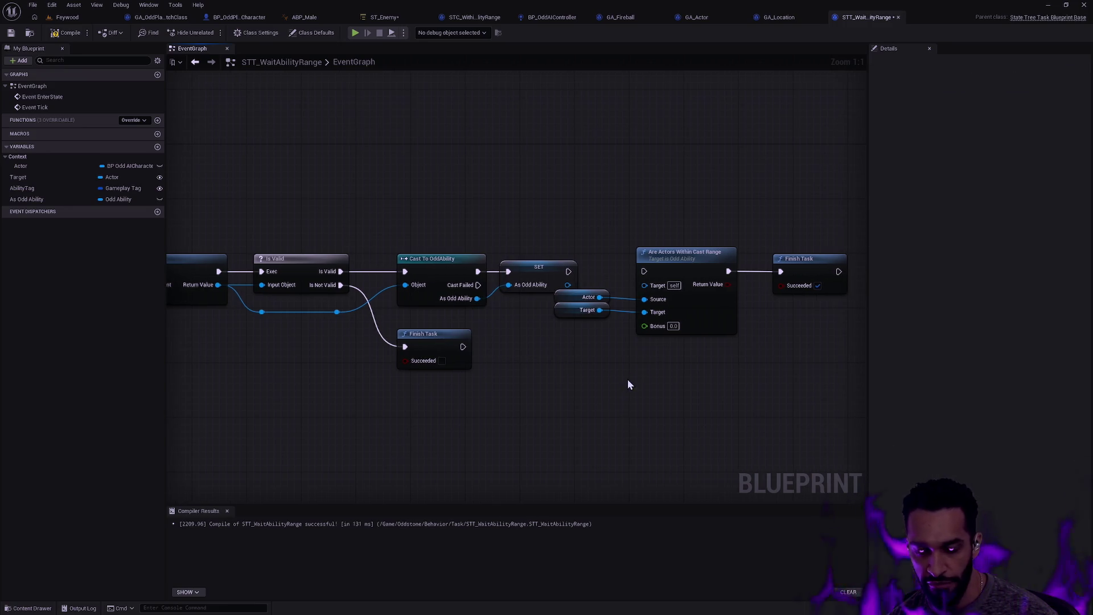
Move the cast-range check, its getters and Finish Task over beside Event Tick.
mouse_move(765, 346)
mouse_down()
mouse_move(536, 192)
mouse_move(495, 197)
mouse_up()
mouse_move(586, 245)
mouse_down()
mouse_move(439, 422)
mouse_move(734, 299)
mouse_move(431, 298)
mouse_move(797, 366)
mouse_move(581, 331)
mouse_move(630, 331)
mouse_up()
click(518, 284)
click(32, 198)
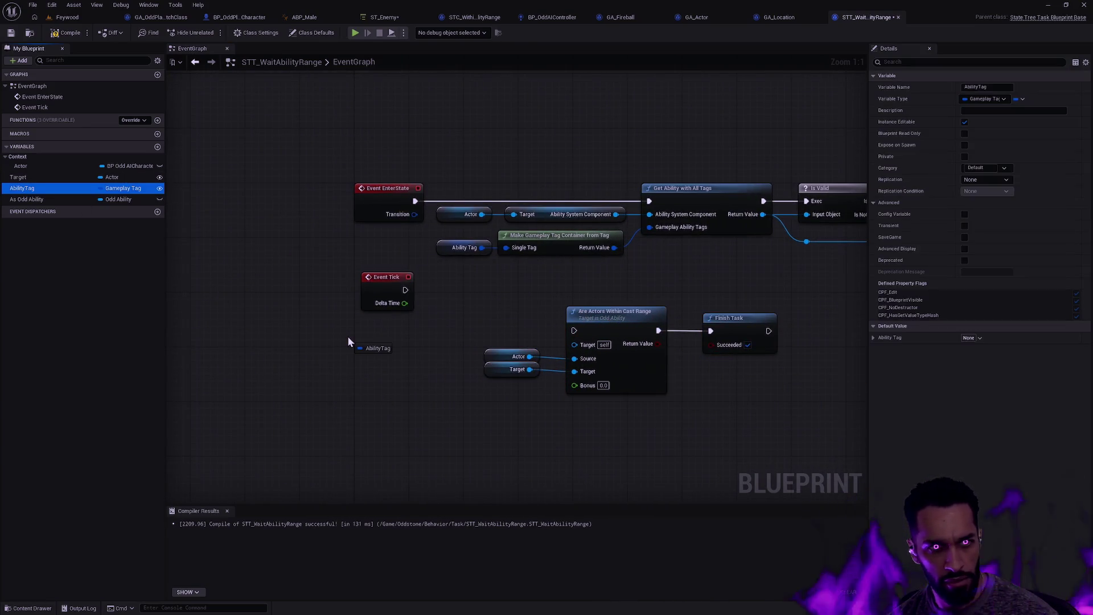
Rename the variable to Ability, feed it into the cast-range Target, and drive the check from Event Tick.
key(F2)
text(A)
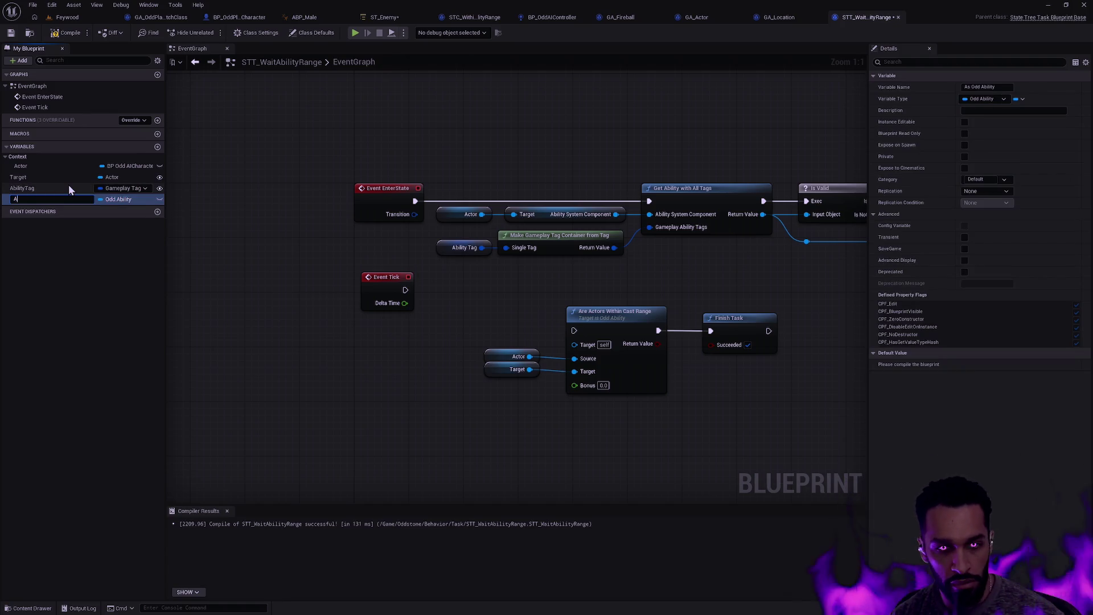
text(y)
key(Return)
mouse_move(76, 199)
mouse_down()
mouse_move(127, 227)
mouse_move(459, 333)
mouse_move(574, 344)
mouse_up()
drag(474, 362, 471, 339)
key(Escape)
mouse_move(574, 331)
mouse_down()
mouse_move(422, 308)
mouse_move(406, 290)
mouse_up()
Tidy the tick nodes and add a Branch on the range result whose True runs Finish Task.
drag(434, 410, 617, 349)
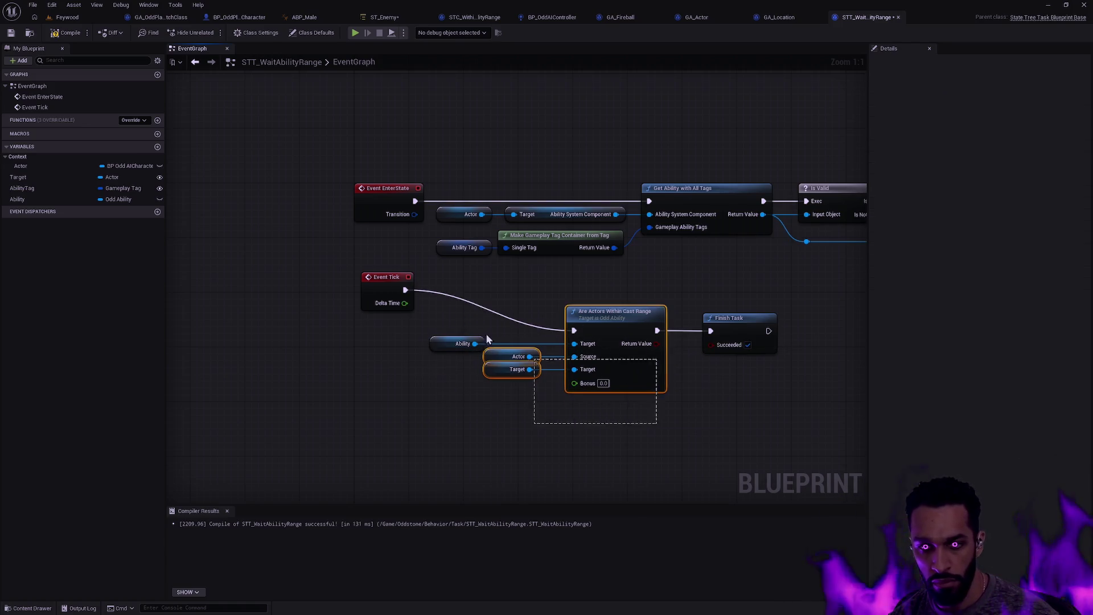
key(q)
drag(473, 364, 584, 427)
key(q)
key(q)
key(q)
key(q)
click(659, 383)
drag(659, 383, 570, 374)
drag(617, 321, 691, 321)
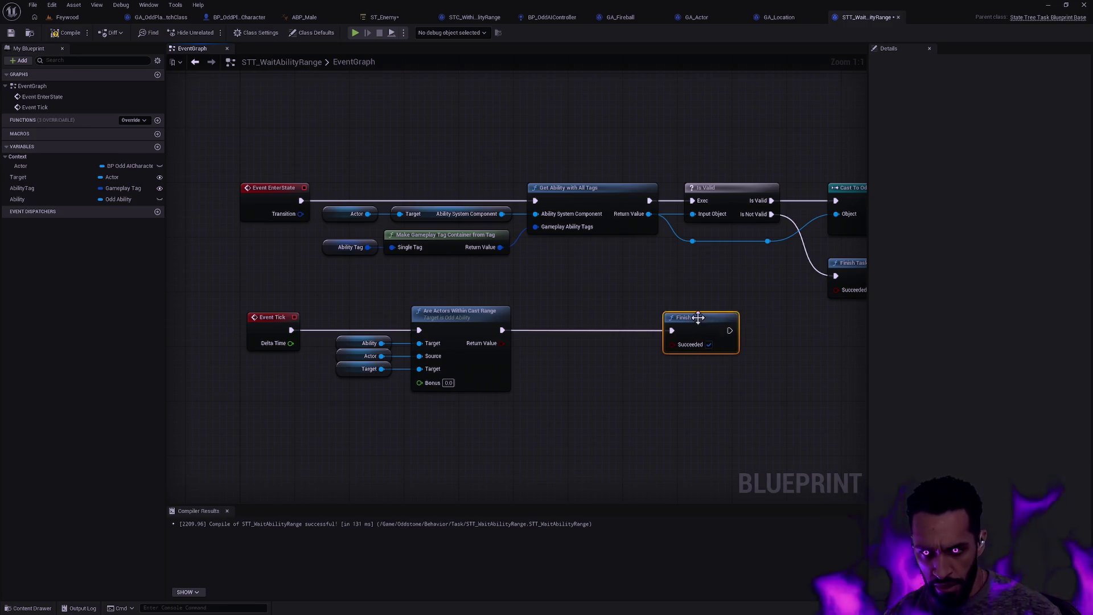
mouse_move(501, 342)
mouse_down()
mouse_move(537, 341)
mouse_move(574, 317)
mouse_move(672, 330)
mouse_move(681, 320)
mouse_up()
click(706, 375)
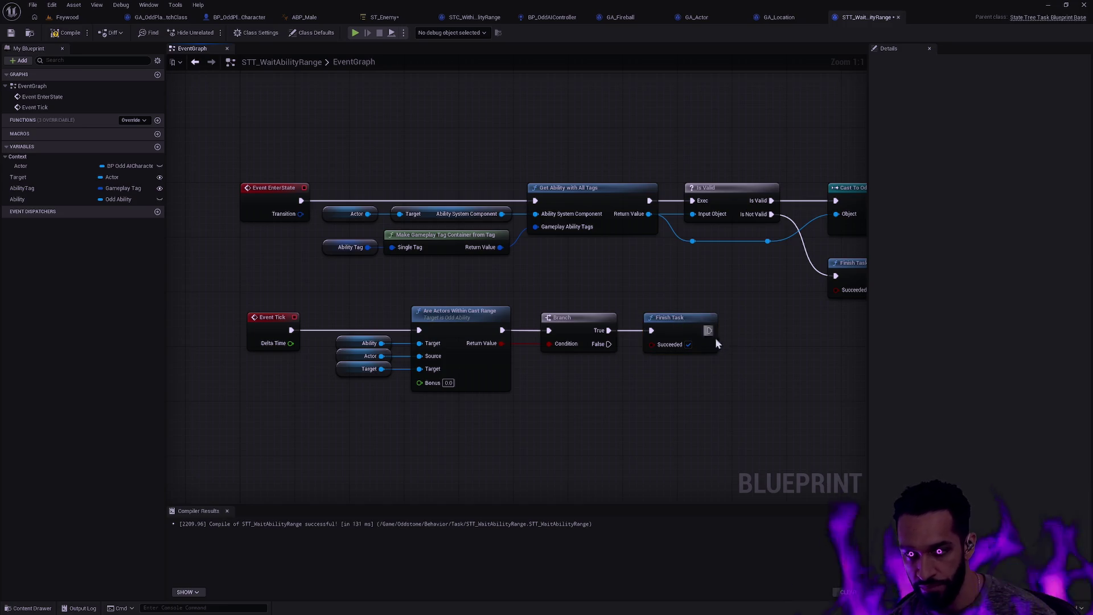
mouse_move(518, 386)
mouse_down()
mouse_move(556, 412)
mouse_move(325, 410)
mouse_move(710, 413)
mouse_move(620, 412)
mouse_up()
Compile and save the STT_WaitAbilityRange blueprint.
click(67, 33)
click(11, 33)
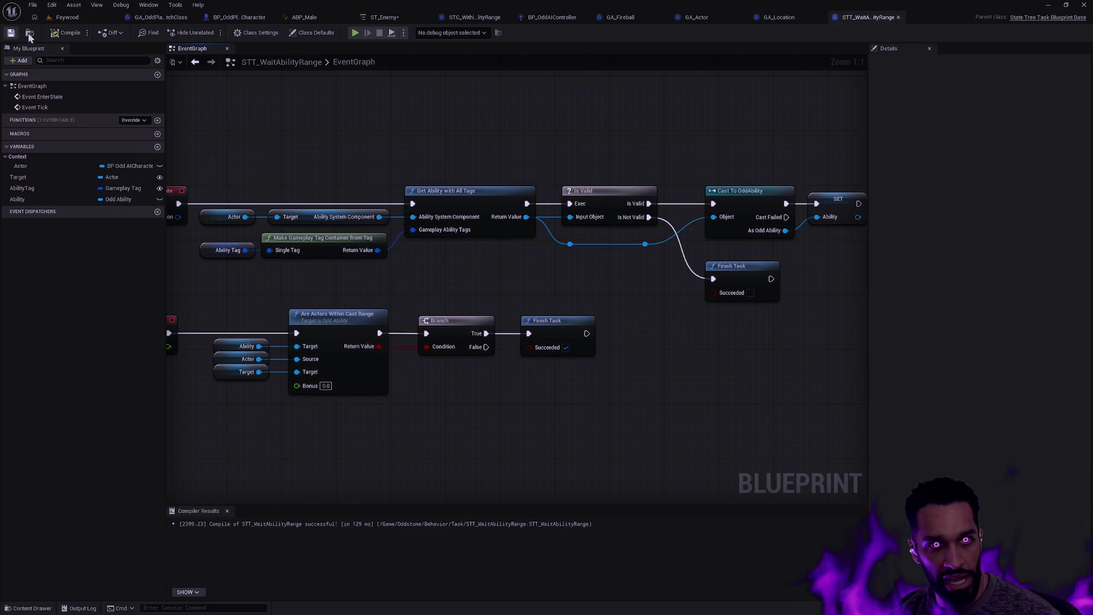
drag(355, 127, 567, 140)
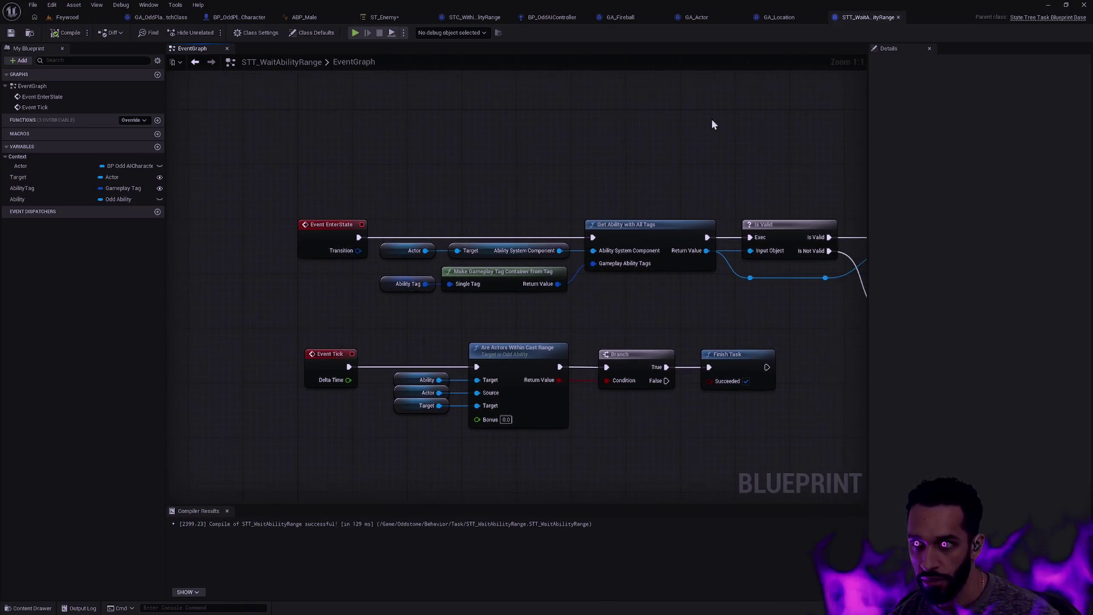
double_click(337, 62)
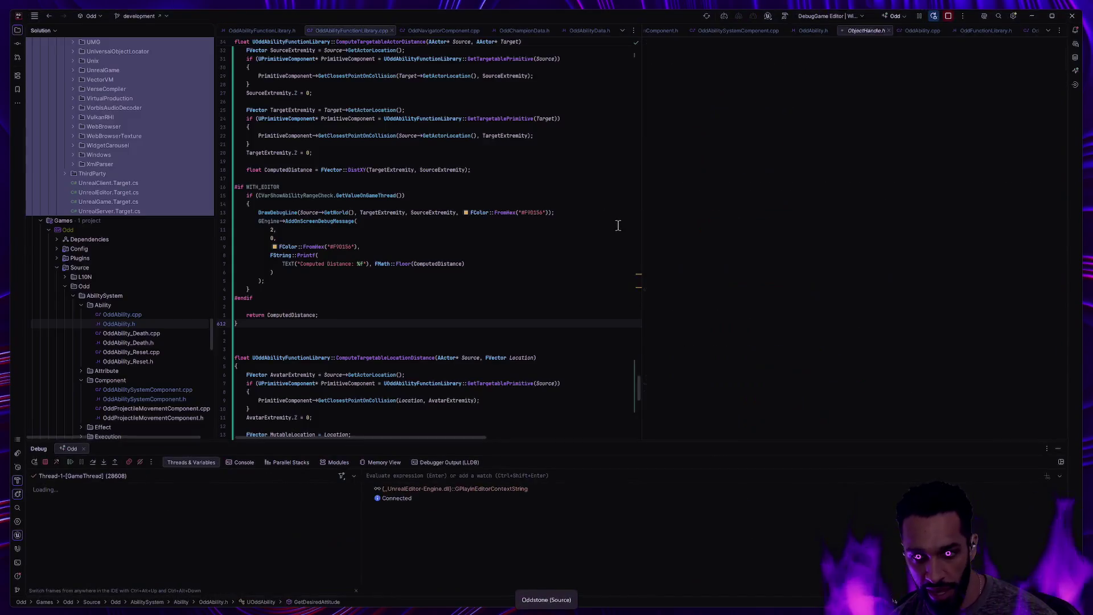
Resume past the debugger exception, collapse the Debug panel, and close ObjectHandle.h.
click(70, 462)
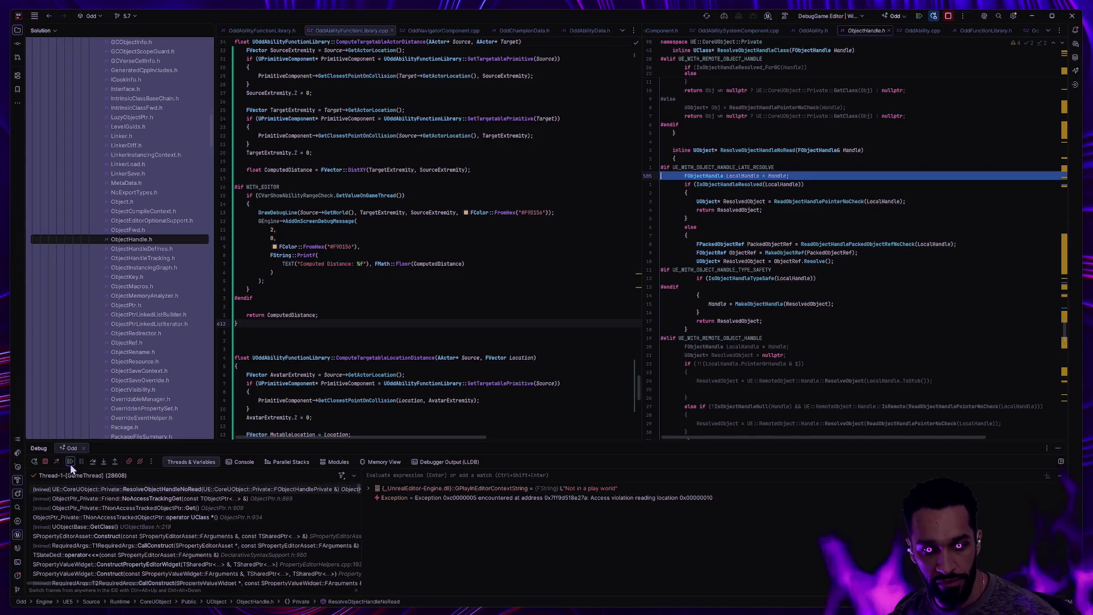
click(71, 464)
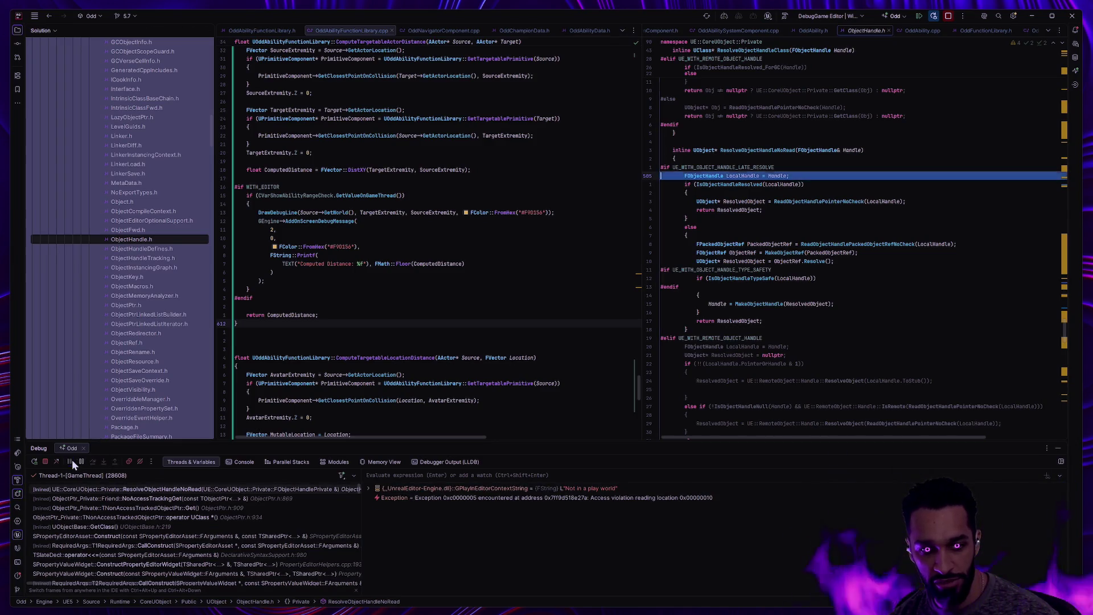
click(72, 460)
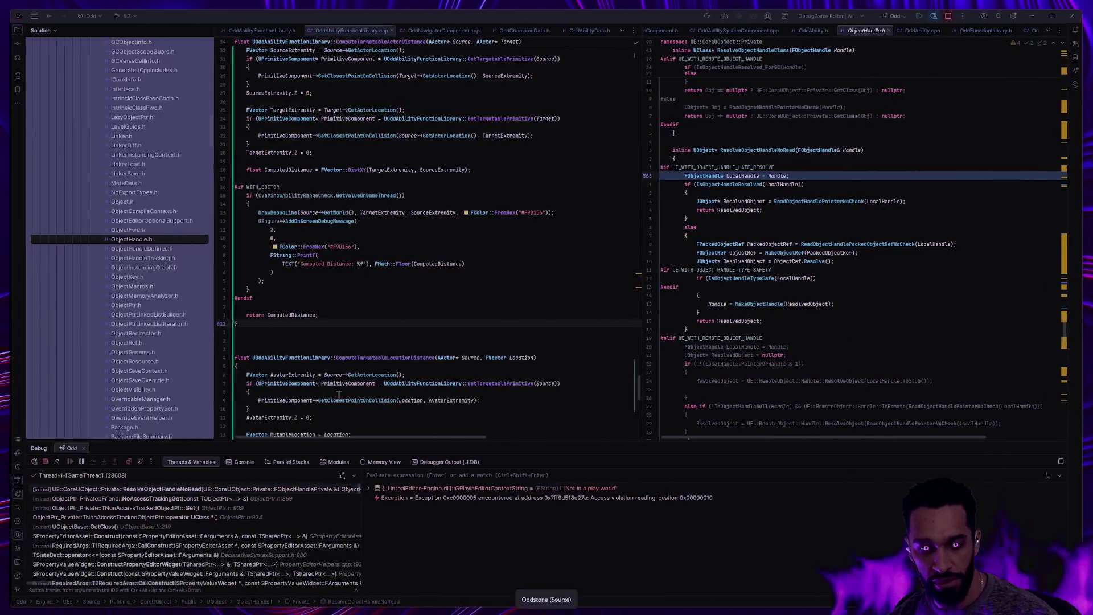
click(70, 462)
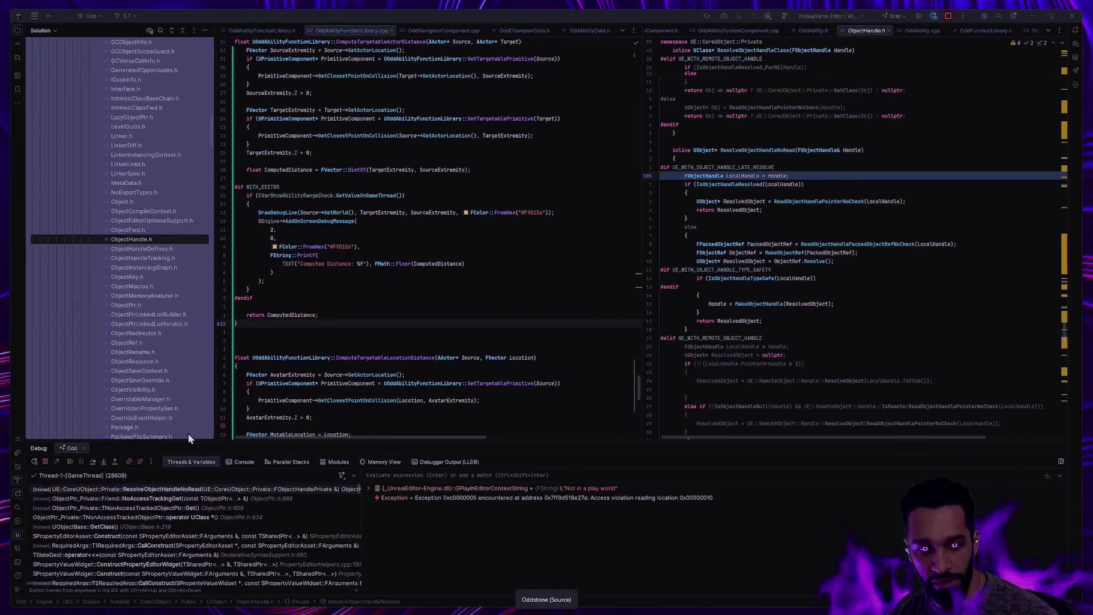
click(70, 461)
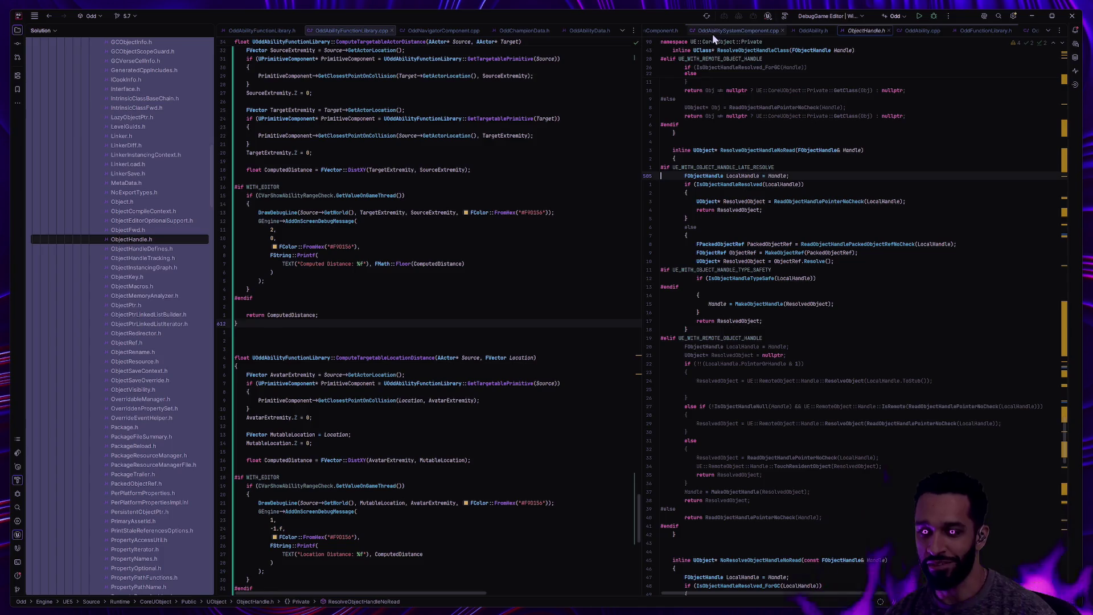
key(ctrl+F4)
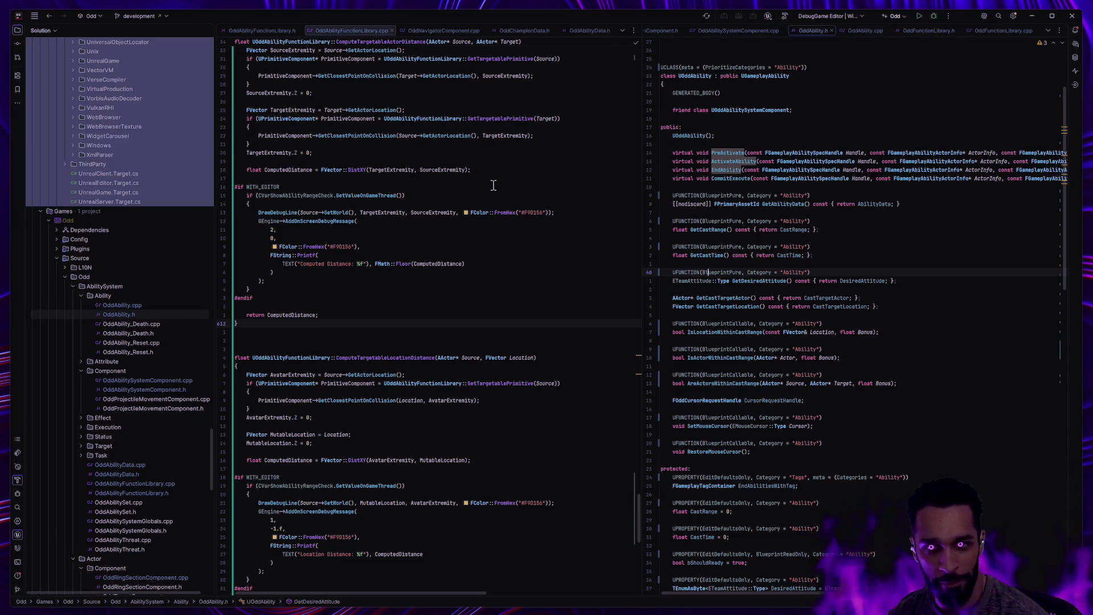
Build OddEditor Win64 DebugGame, which fails because the cast-range checks don't take 1 argument.
click(934, 16)
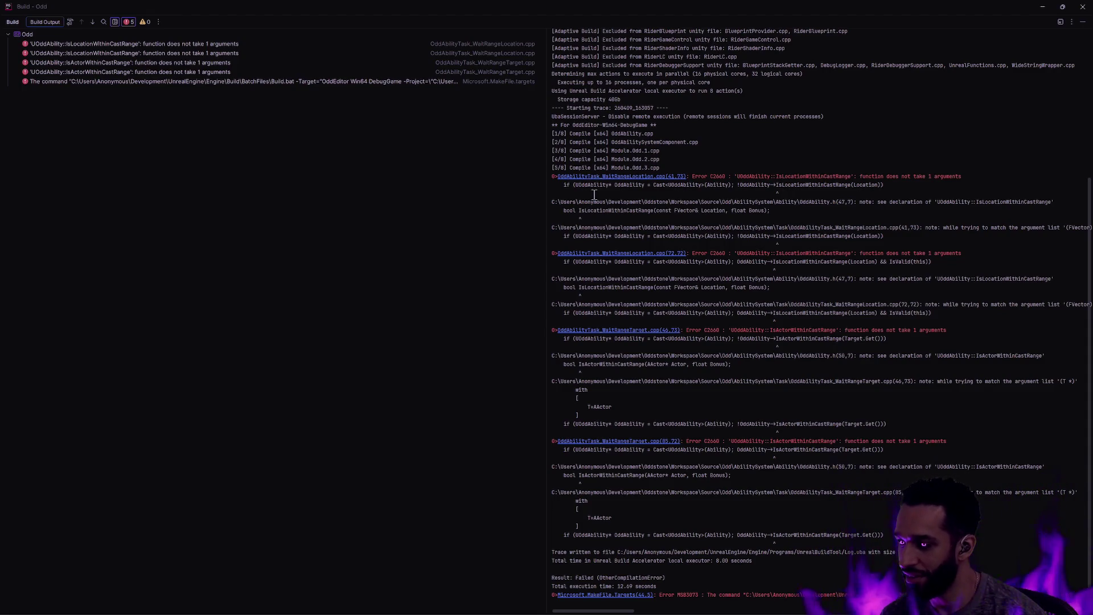
Jump to line 41 of OddAbilityTask_WaitRangeLocation.cpp from the first build error.
click(656, 181)
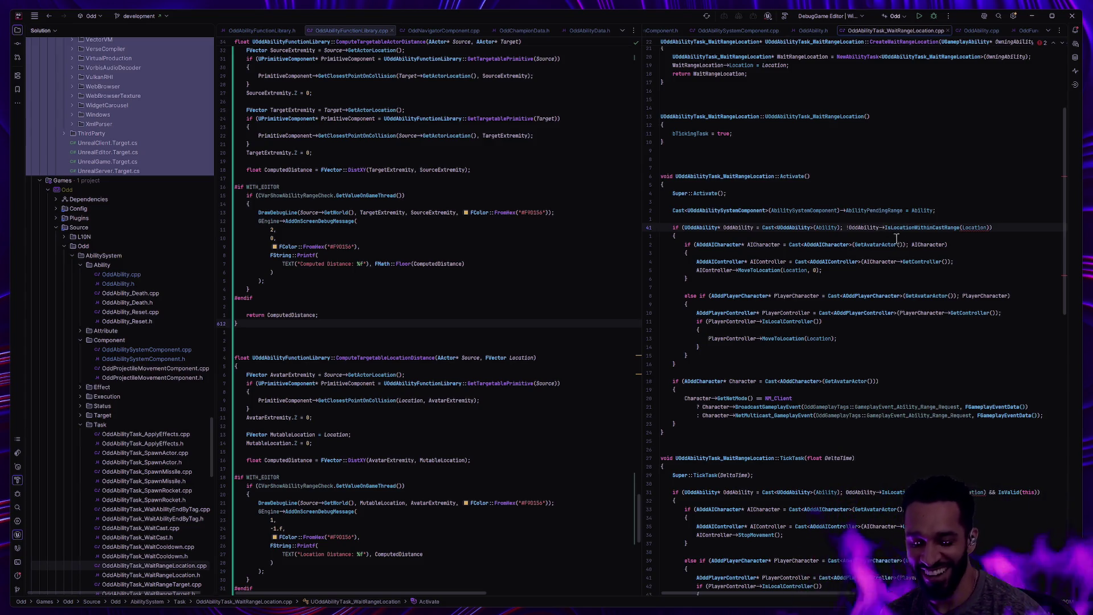
mouse_move(881, 231)
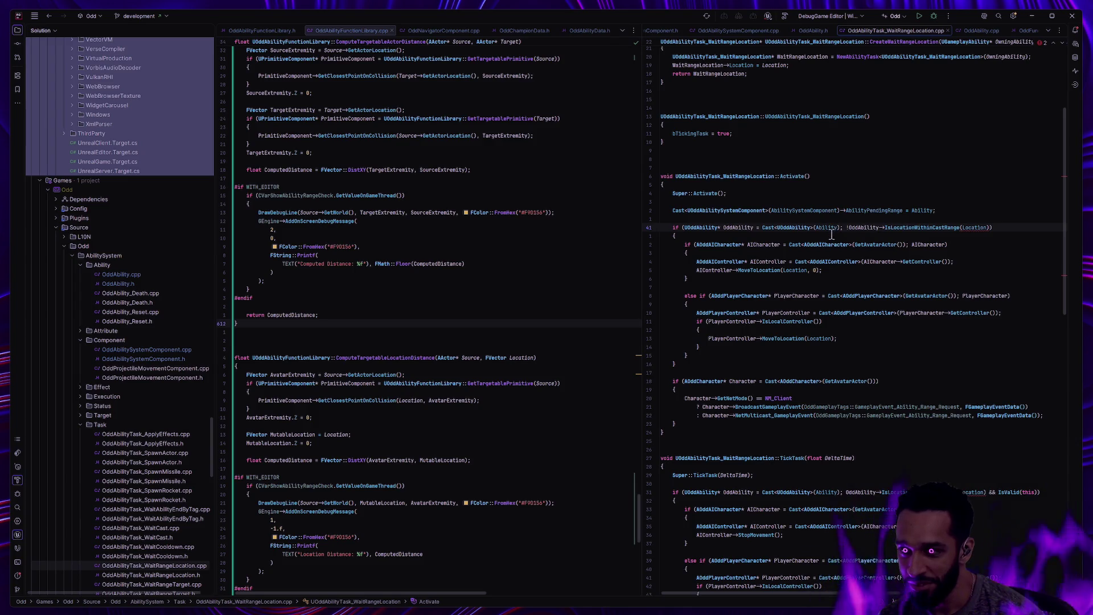
mouse_move(976, 228)
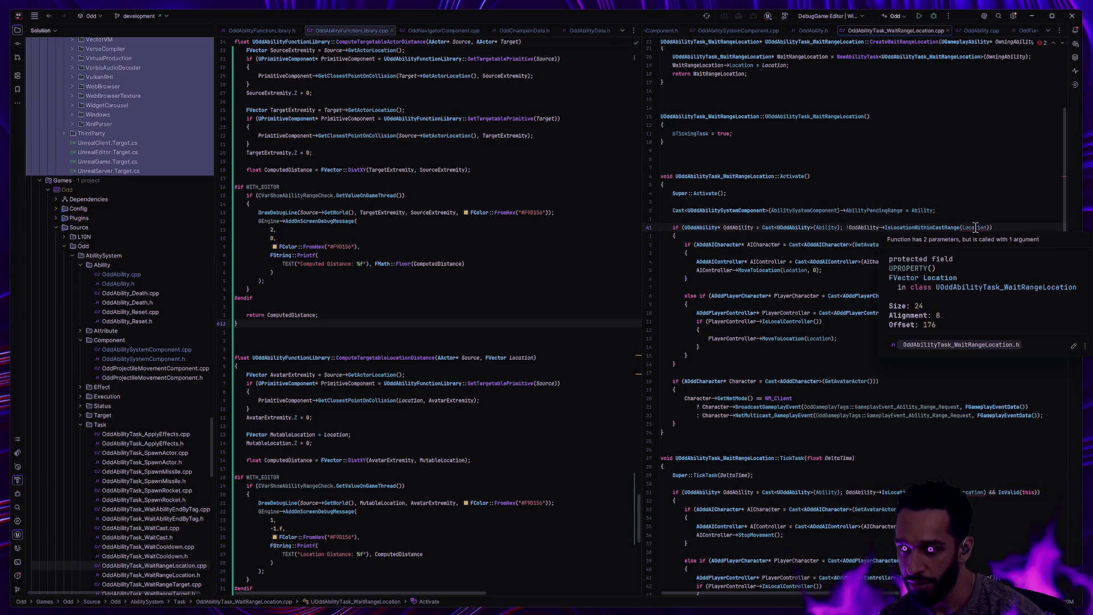
mouse_move(932, 228)
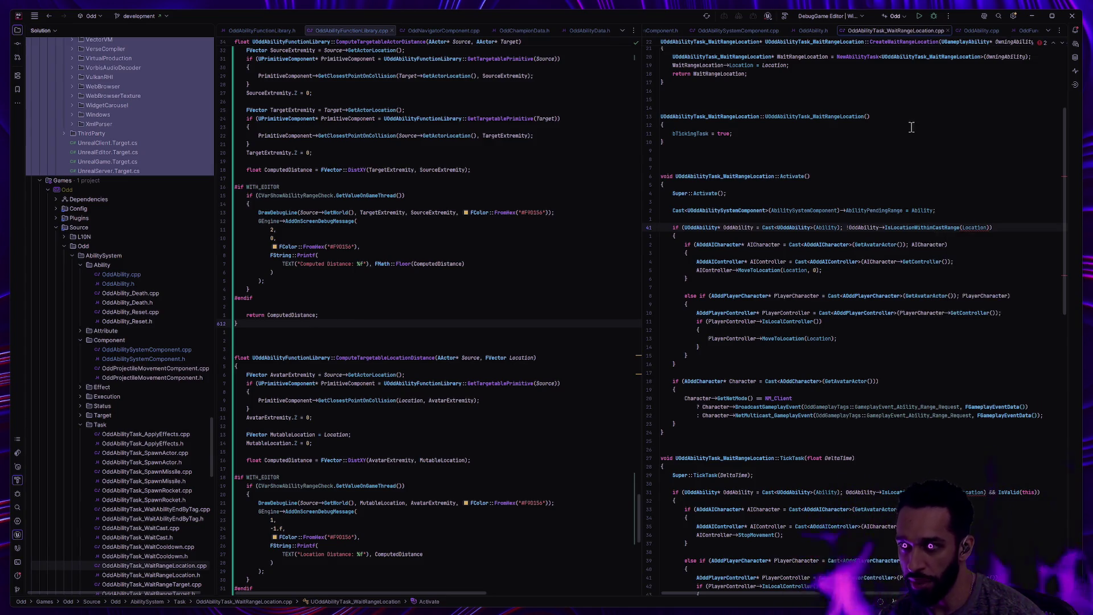
Look through the related ability source files and return to OddAbility.h.
click(808, 33)
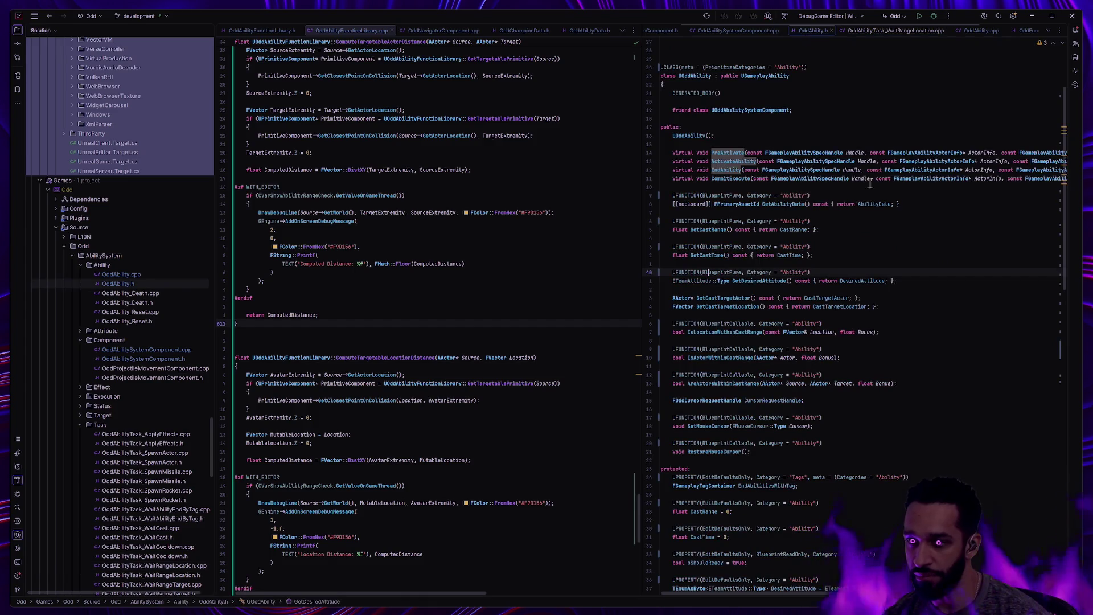
click(719, 32)
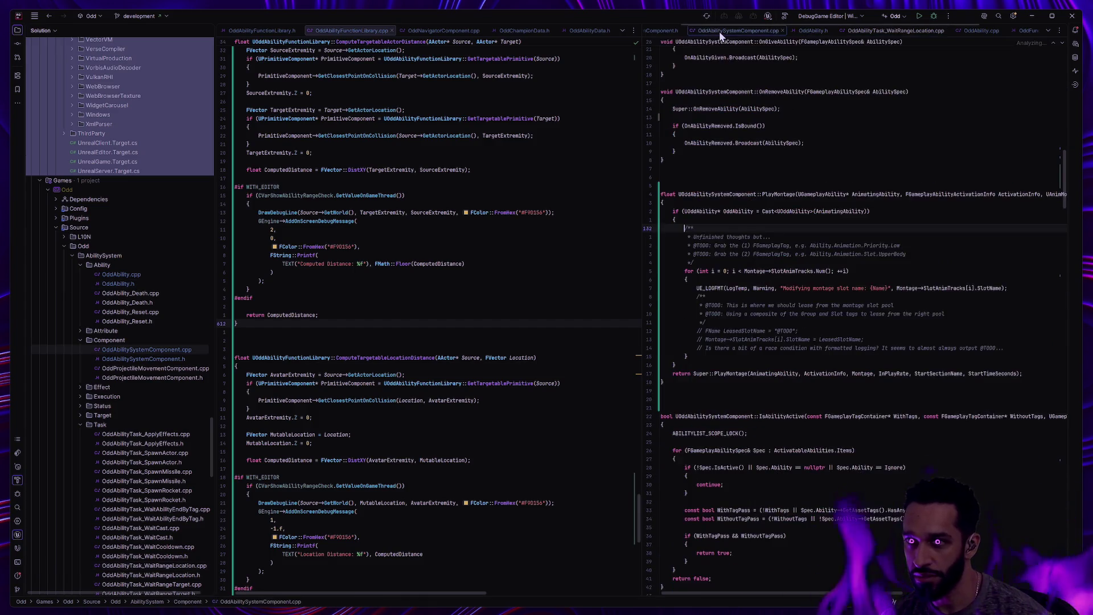
click(979, 32)
click(1023, 29)
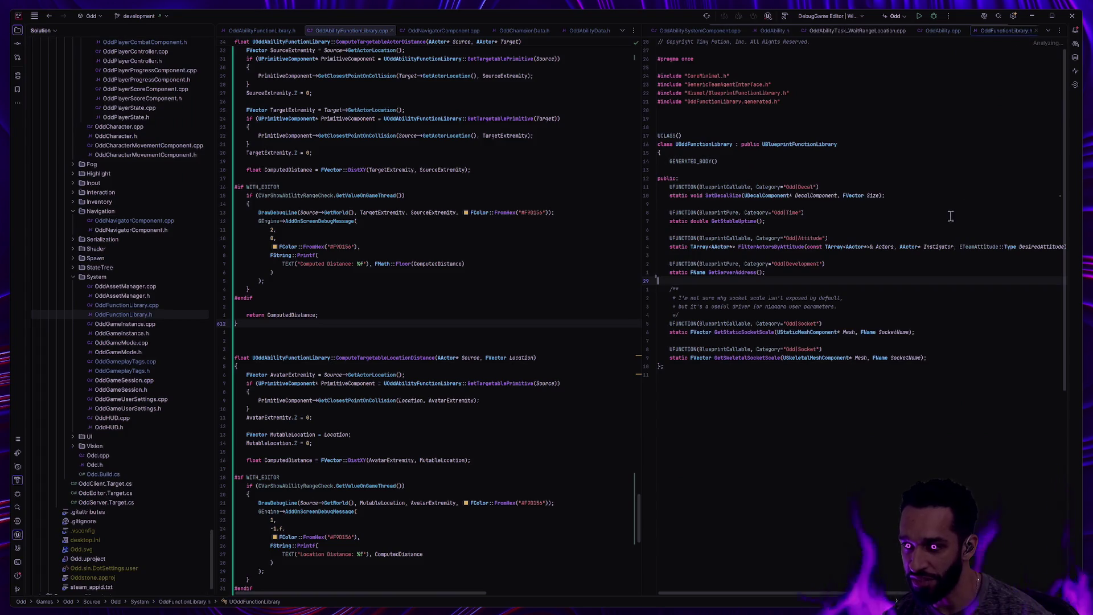
click(779, 32)
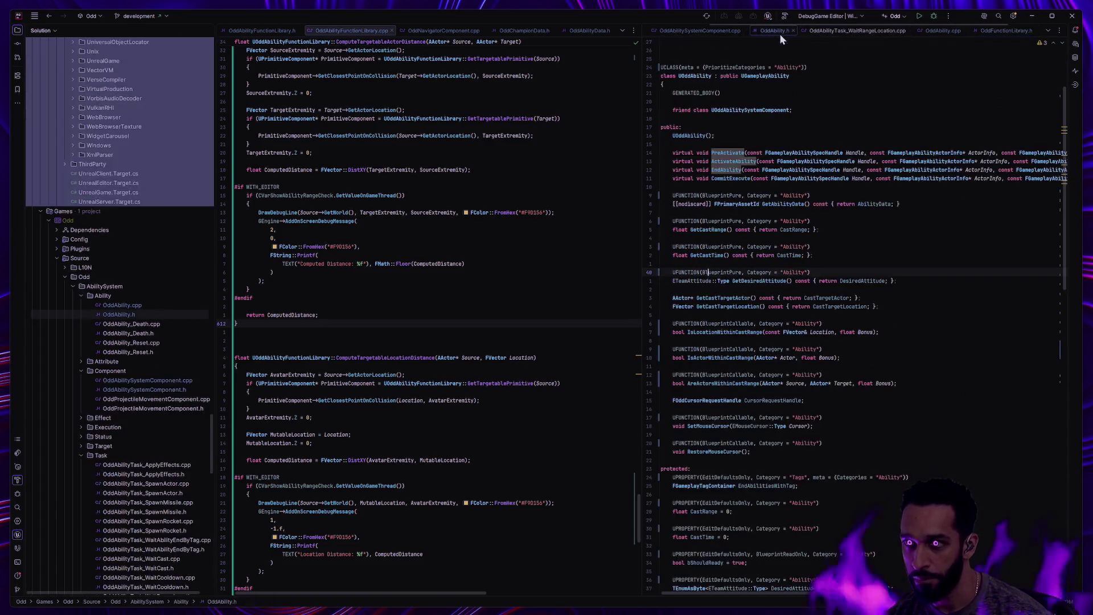
Default both cast-range Bonus parameters to 0.f and rebuild the project.
key(Tab)
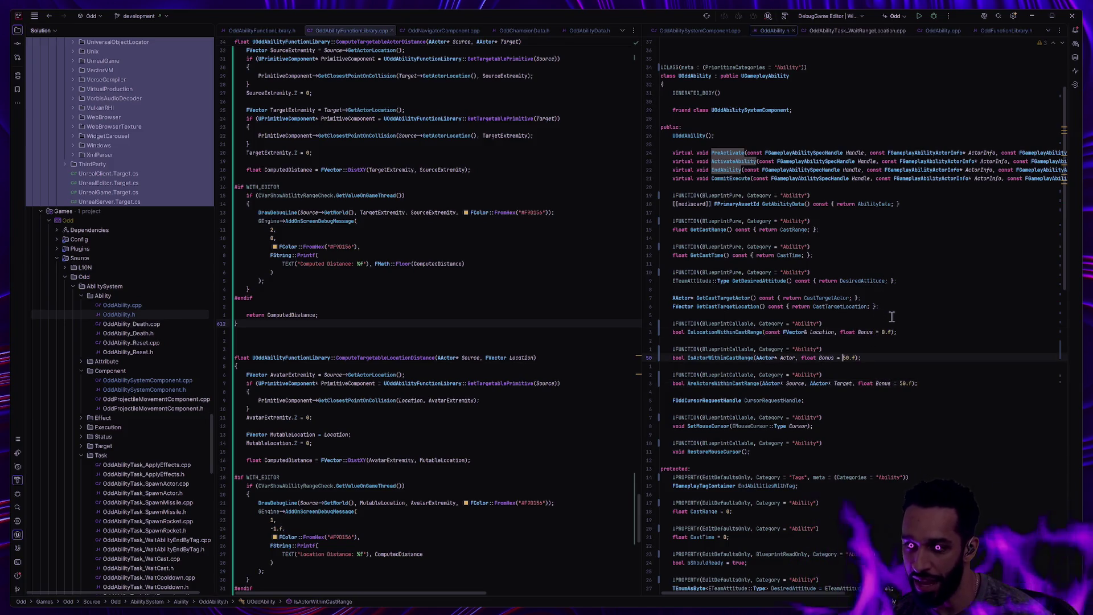
click(898, 384)
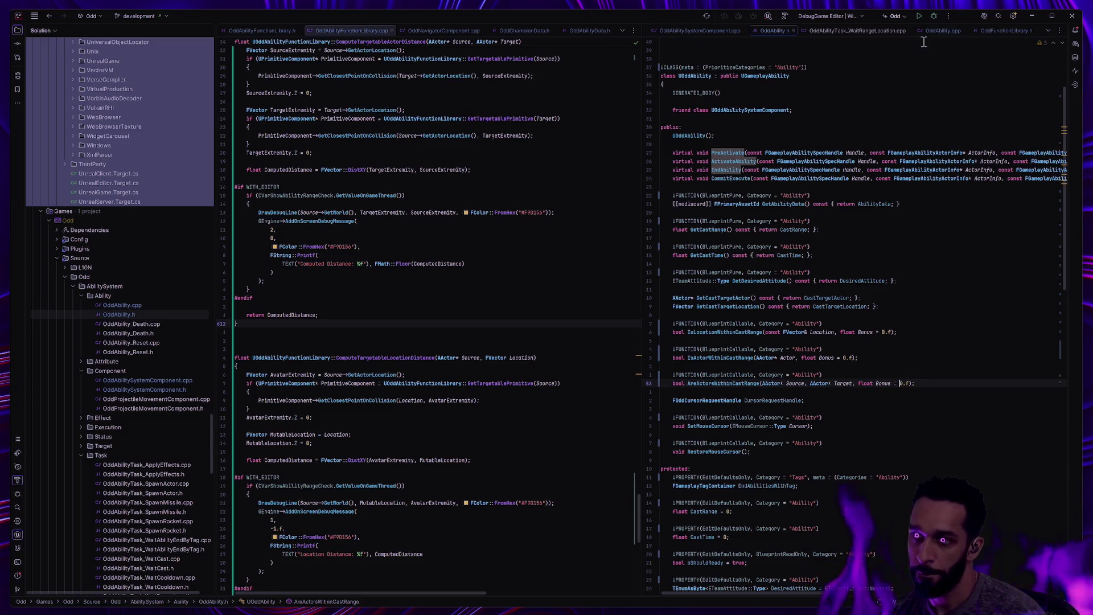
key(ctrl+shift+b)
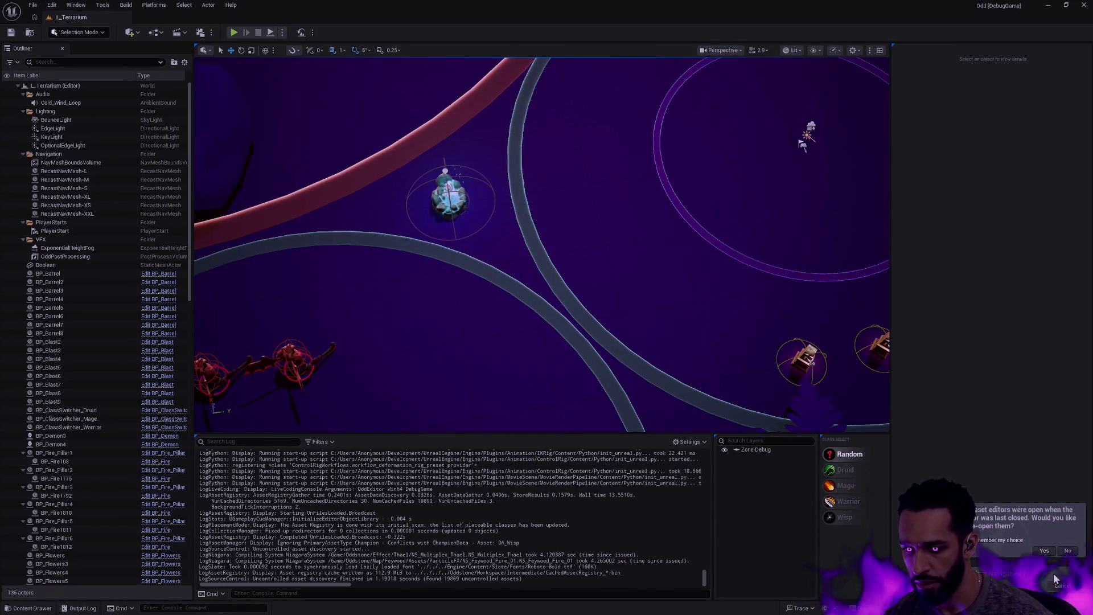
Restore the last session's asset editors, dismiss Compiler Results, and show the ST_Enemy State Tree.
click(1045, 587)
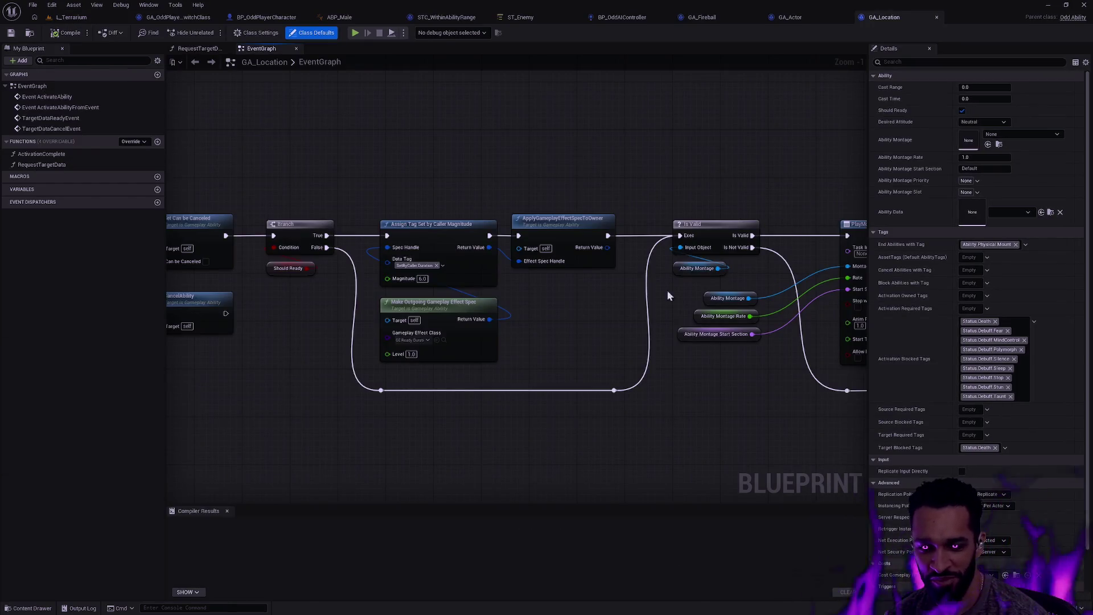
click(227, 511)
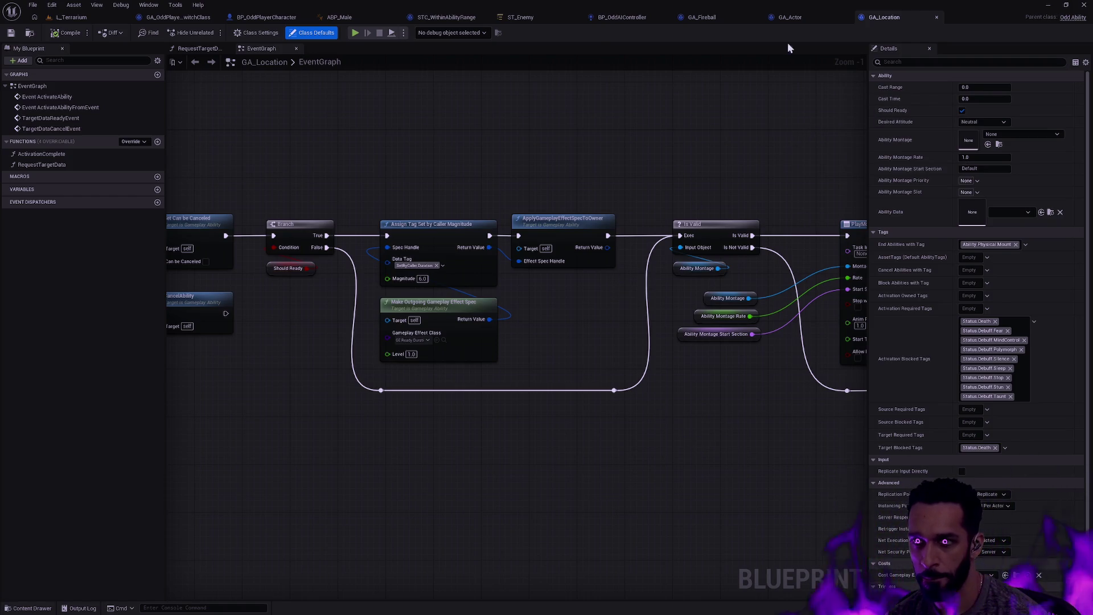
click(521, 17)
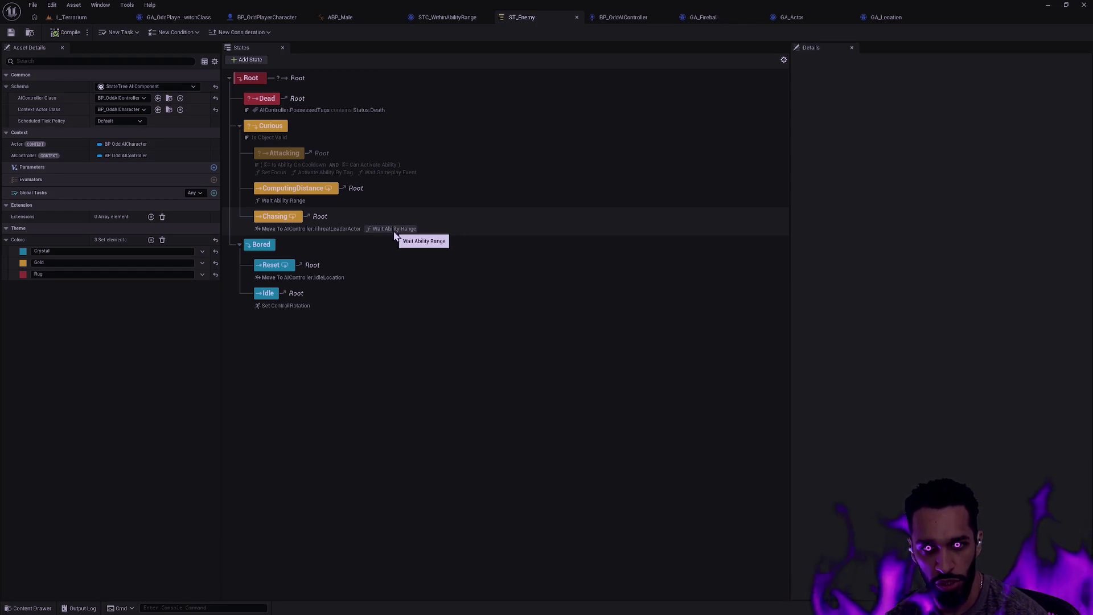
Delete the ComputingDistance state and disable the Attacking state.
right_click(320, 195)
click(356, 264)
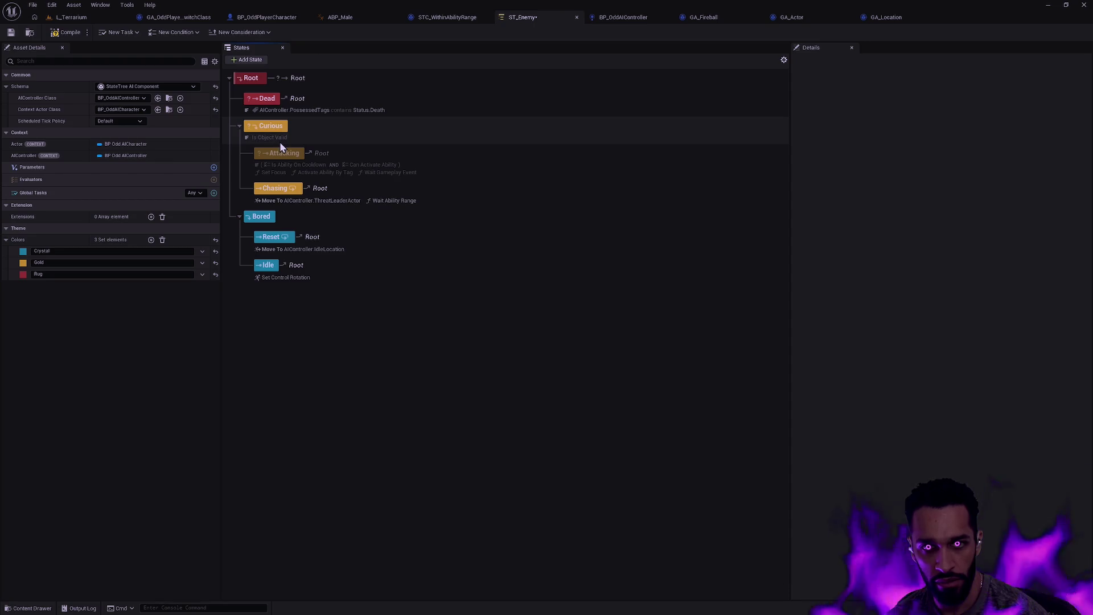
right_click(289, 156)
mouse_move(332, 178)
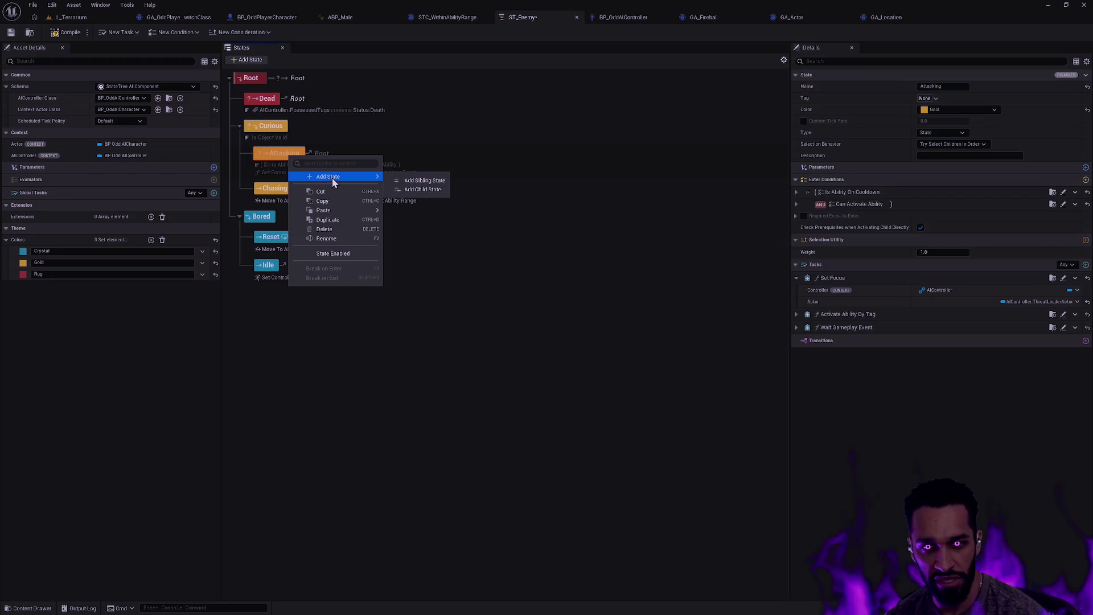
click(334, 254)
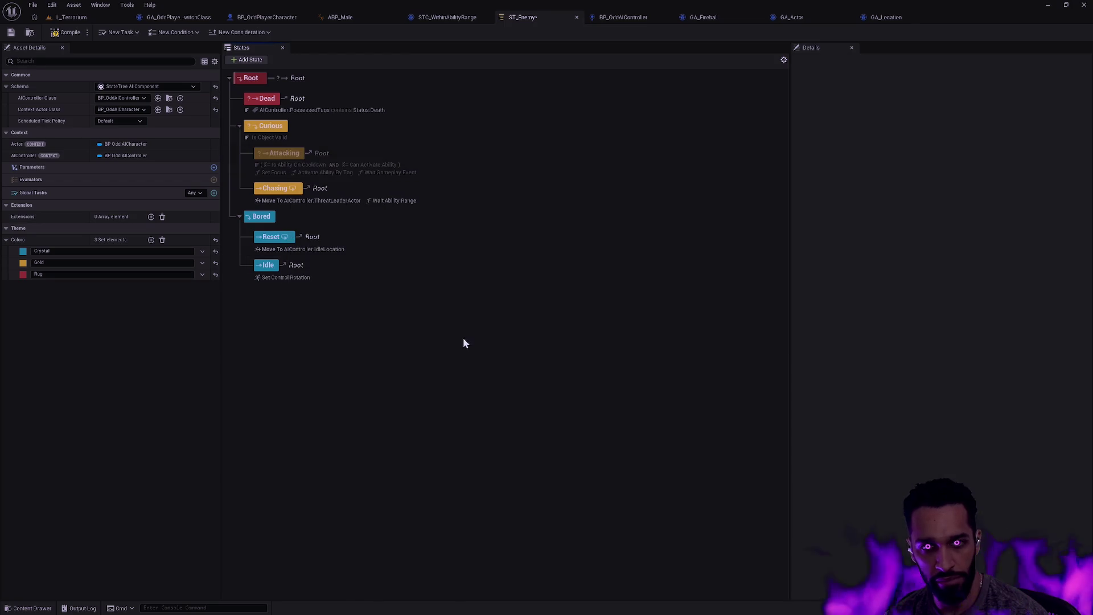
Bind Chasing's Wait Ability Range Ability Tag to AIController.BasicAbilityTag, save, and return to L_Terrarium.
click(400, 209)
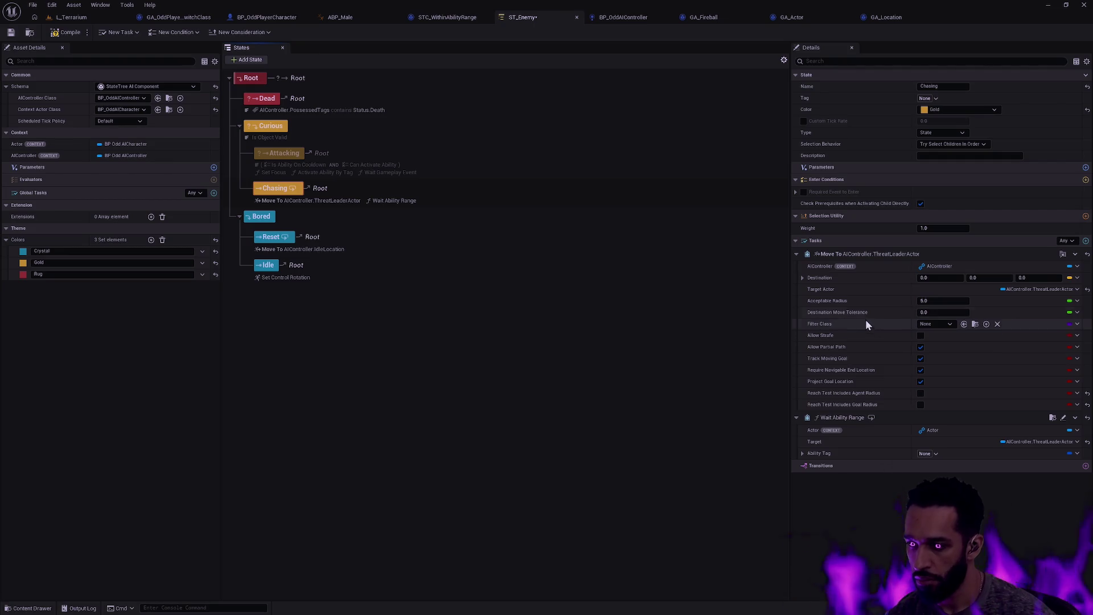
click(1077, 453)
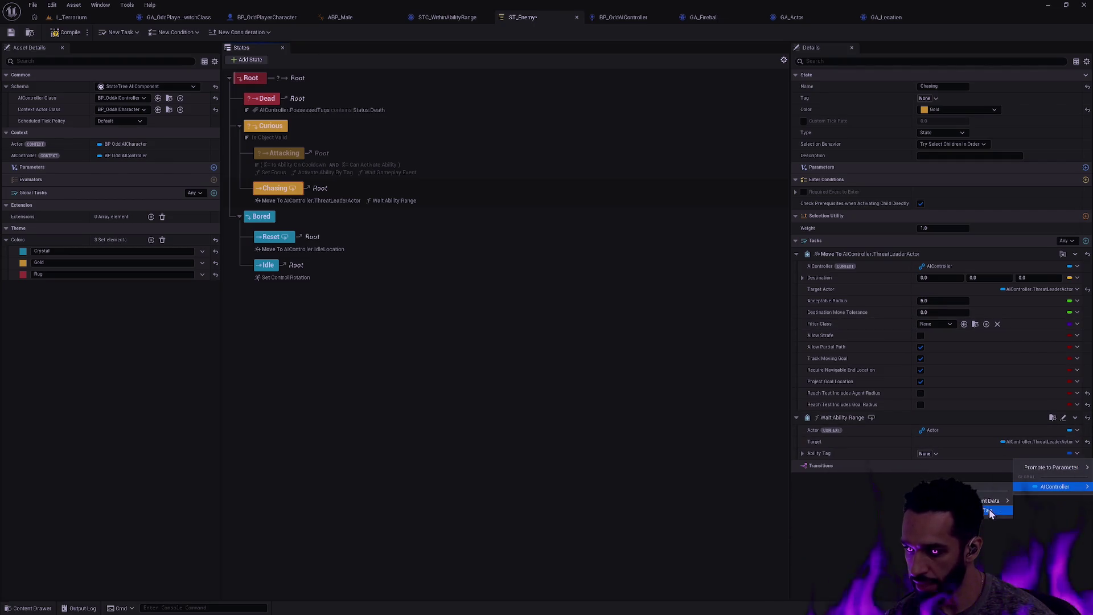
click(989, 509)
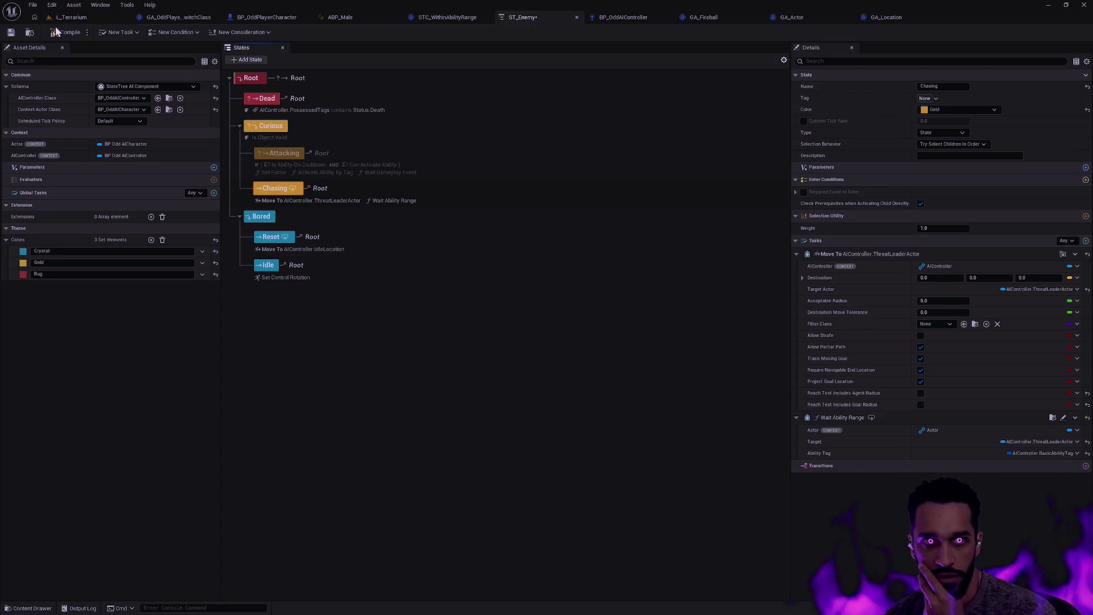
click(11, 33)
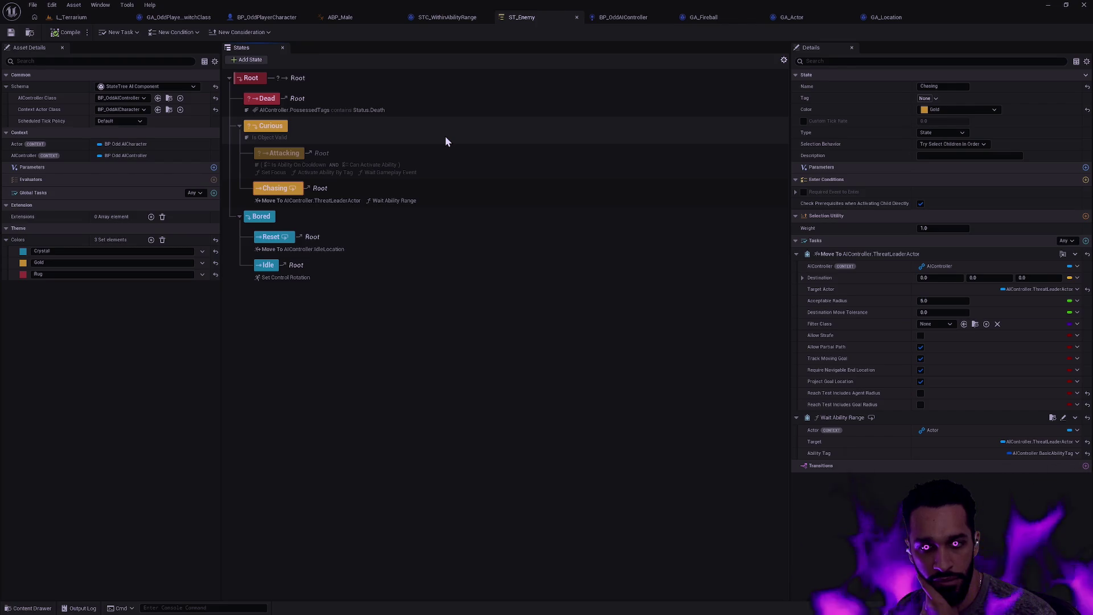
click(71, 17)
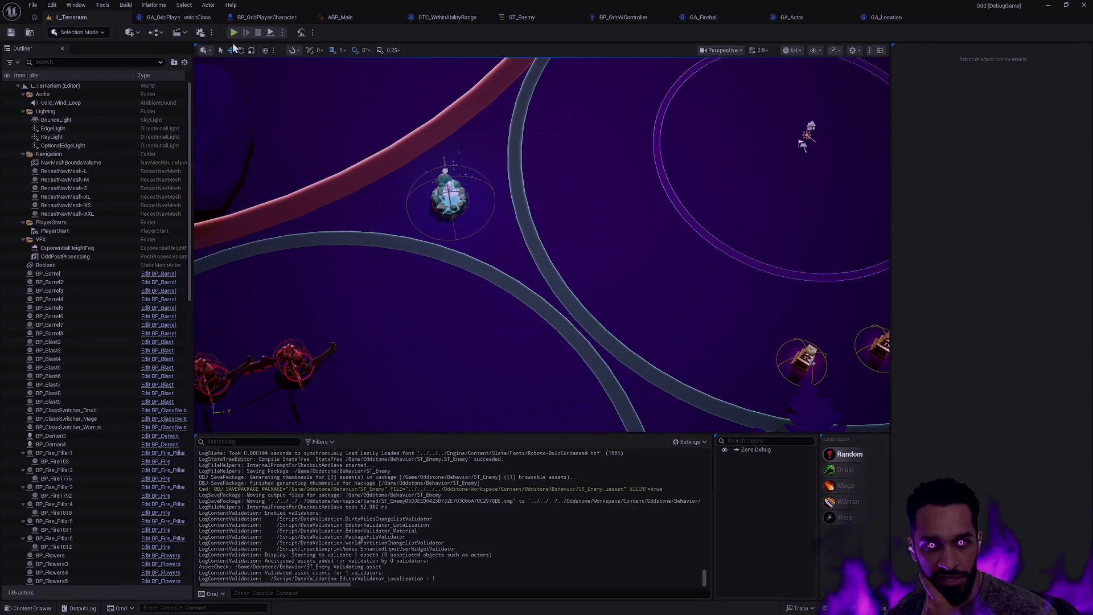
Playtest L_Terrarium by walking the character toward the enemies, then return to ST_Enemy.
right_click(541, 338)
click(573, 334)
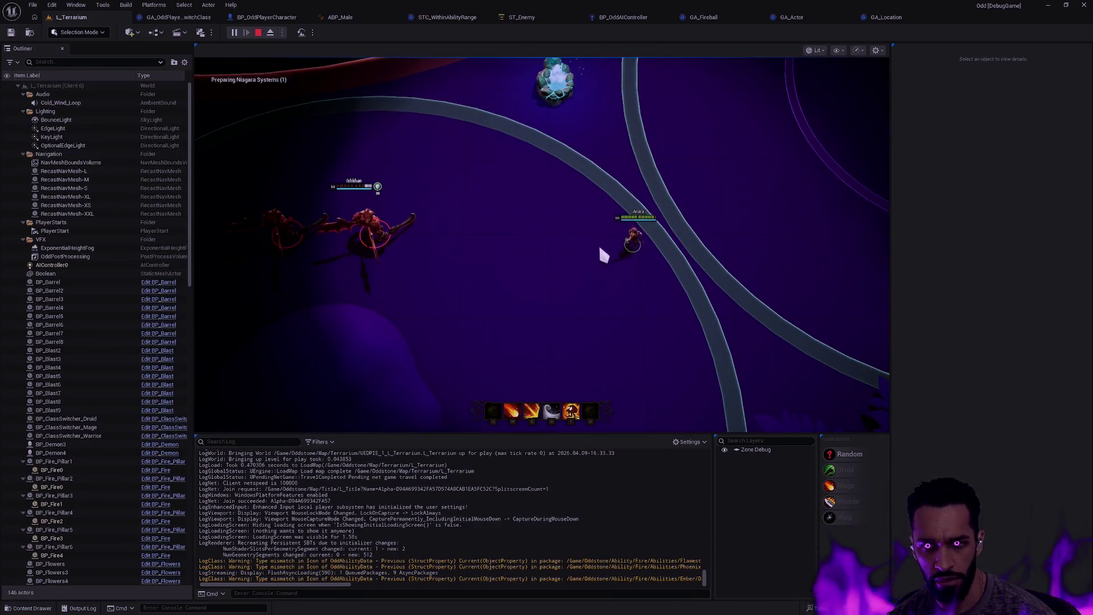
click(576, 251)
click(538, 251)
click(629, 273)
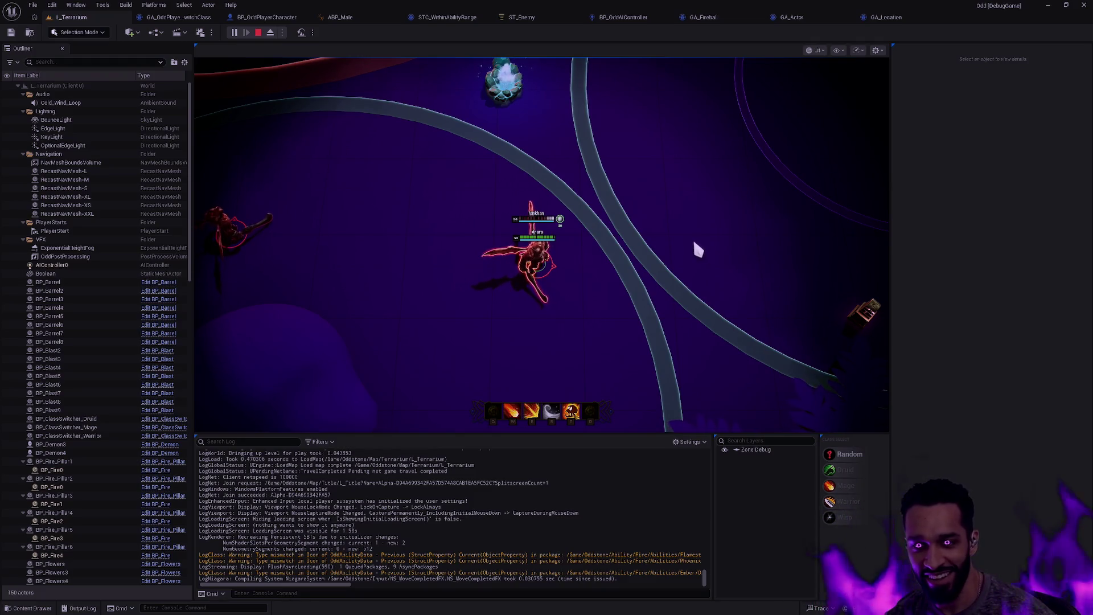
key(Escape)
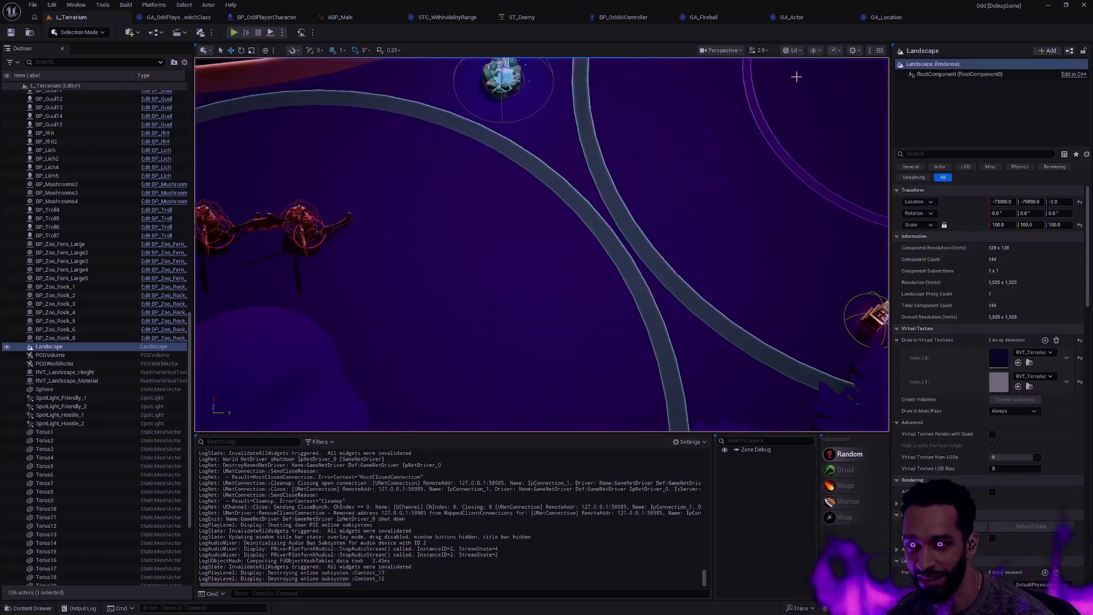
click(529, 18)
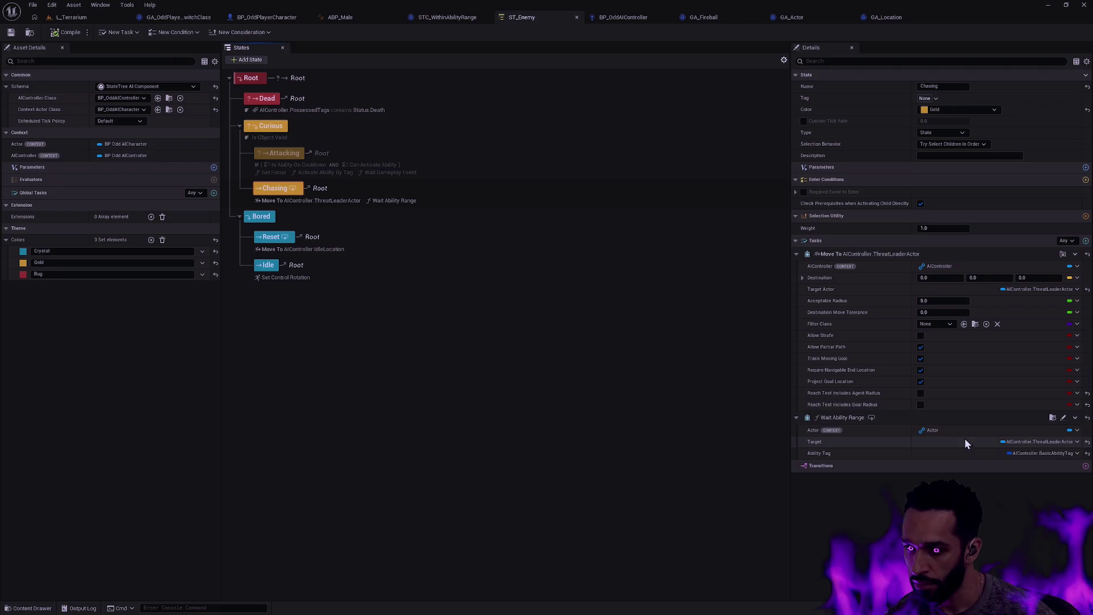
Open the STT_WaitAbilityRange task Blueprint and rearrange its graph around the Cast To OddAbility node.
click(1053, 417)
double_click(393, 479)
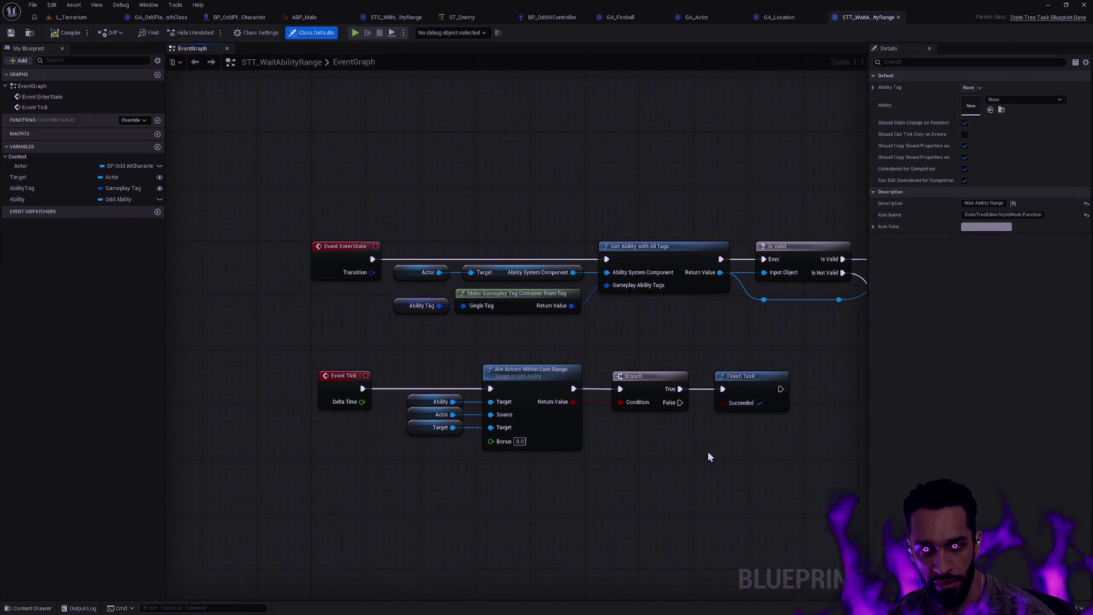
mouse_move(741, 463)
mouse_down()
mouse_move(679, 478)
mouse_move(504, 467)
mouse_move(650, 497)
mouse_up()
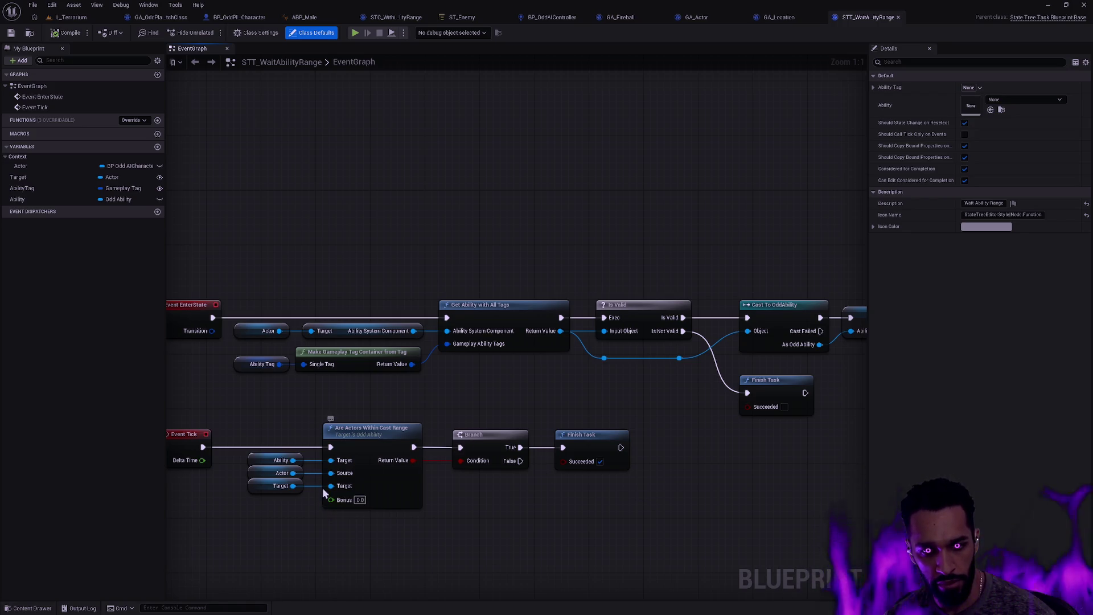
drag(306, 529, 350, 532)
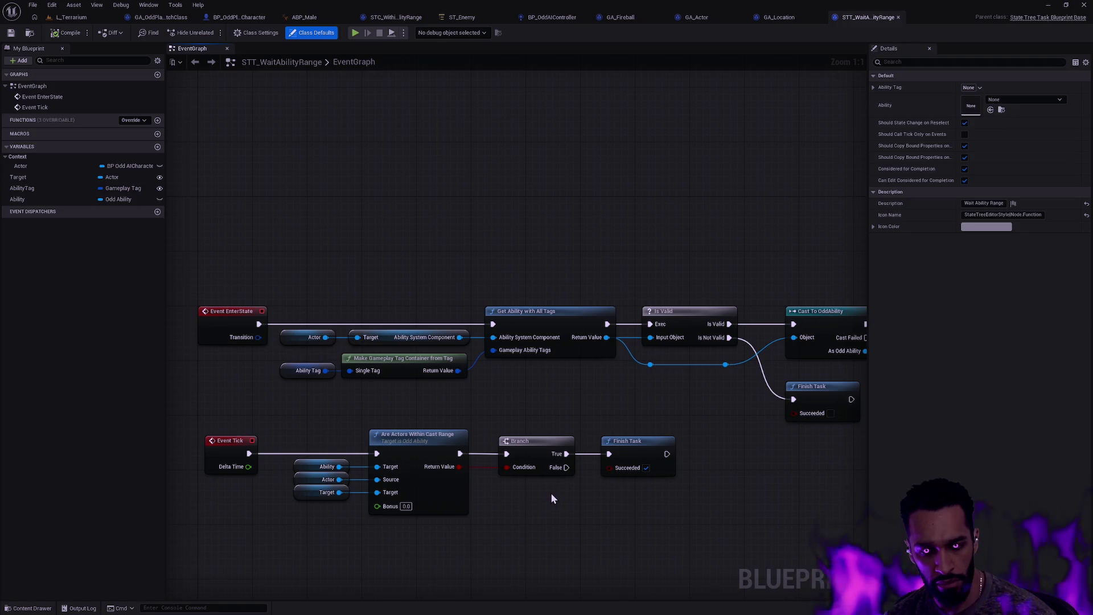
drag(567, 468, 588, 519)
click(603, 478)
key(ctrl+v)
mouse_move(567, 454)
mouse_down()
mouse_move(709, 440)
mouse_move(530, 432)
mouse_move(687, 449)
mouse_move(434, 467)
mouse_up()
Add a Print String node after the SET node, compile, and return to L_Terrarium.
mouse_move(674, 365)
mouse_down()
mouse_move(708, 373)
mouse_move(698, 362)
mouse_up()
text(print)
key(Return)
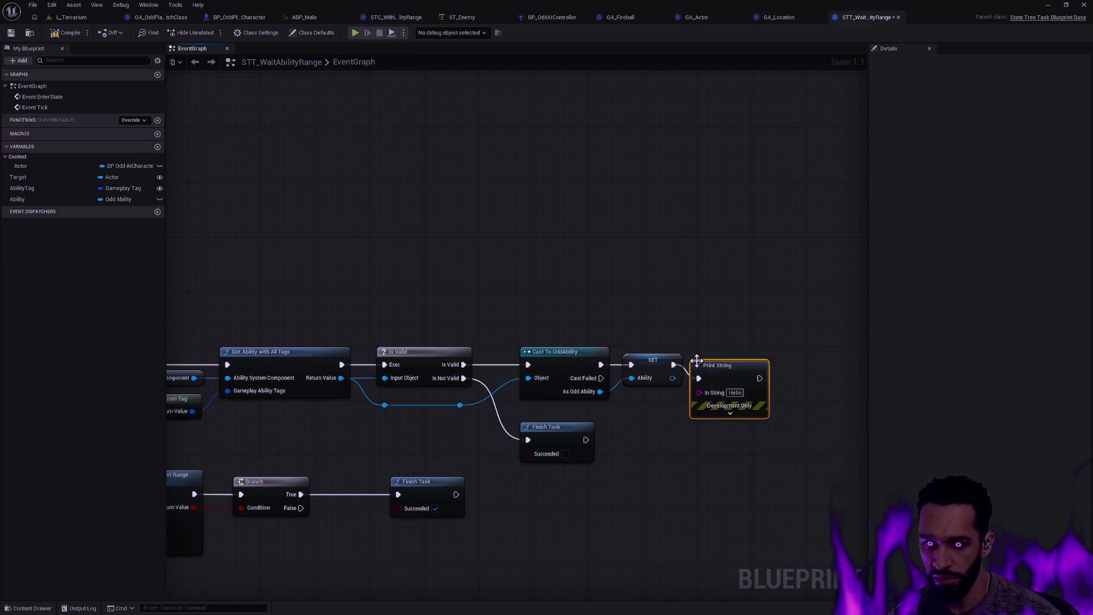
click(67, 32)
click(71, 17)
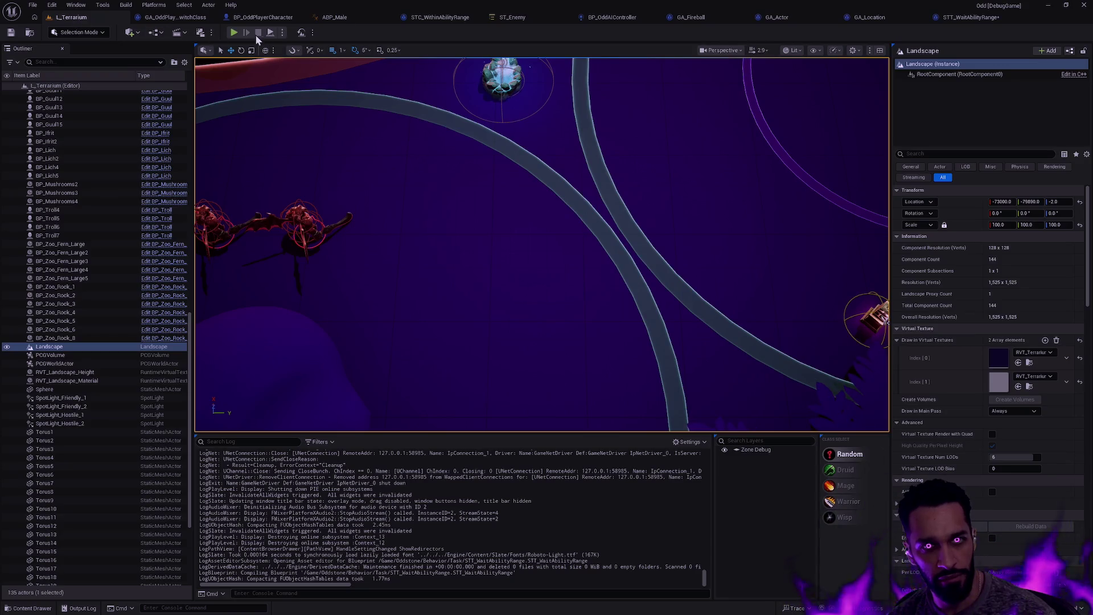
key(alt+p)
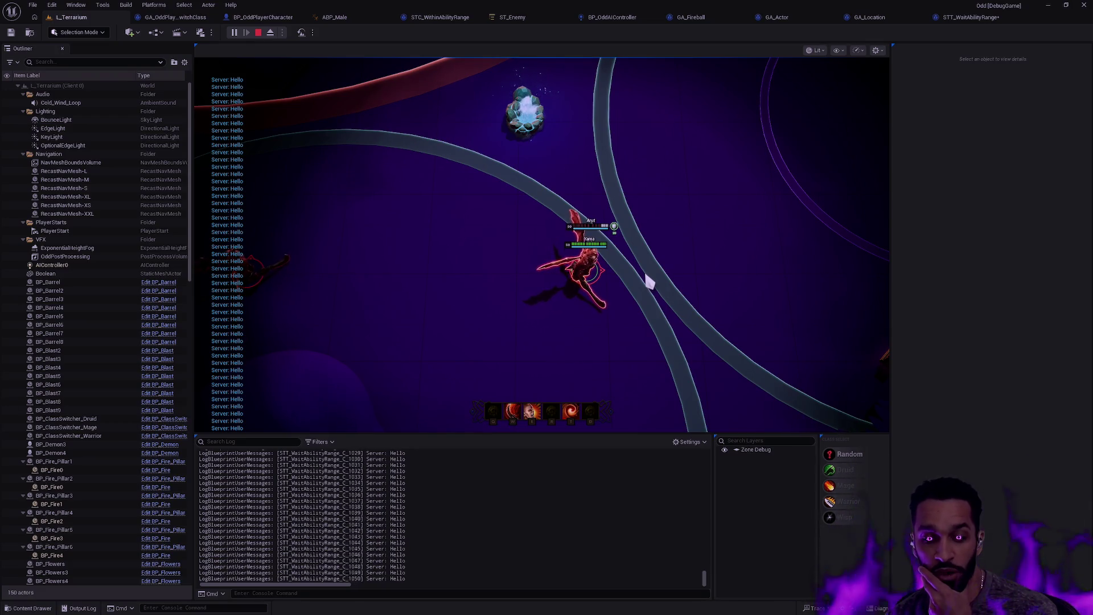
right_click(691, 260)
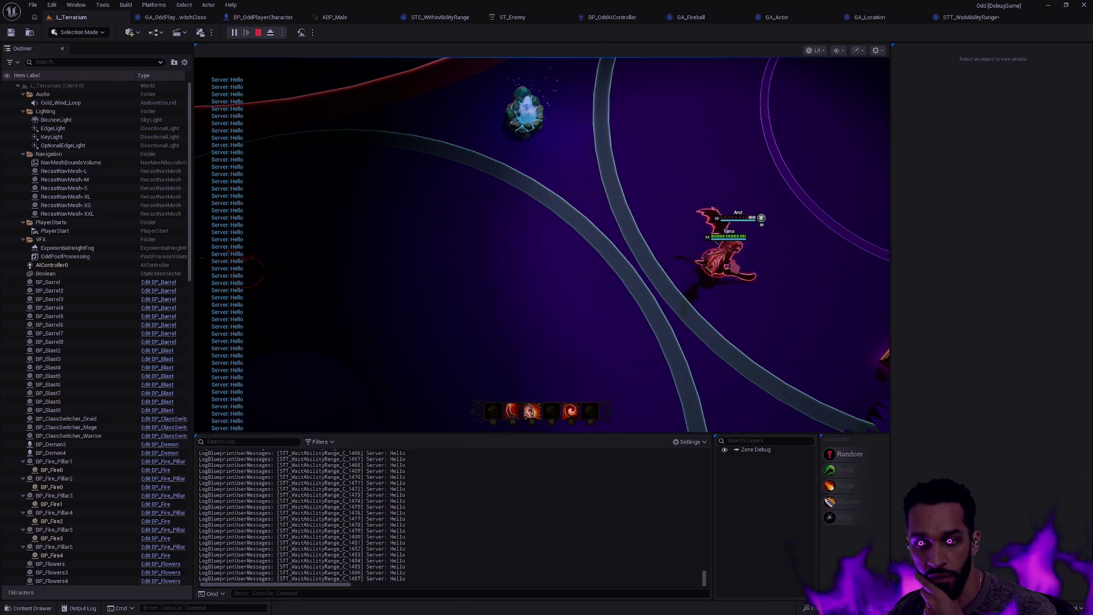
key(Escape)
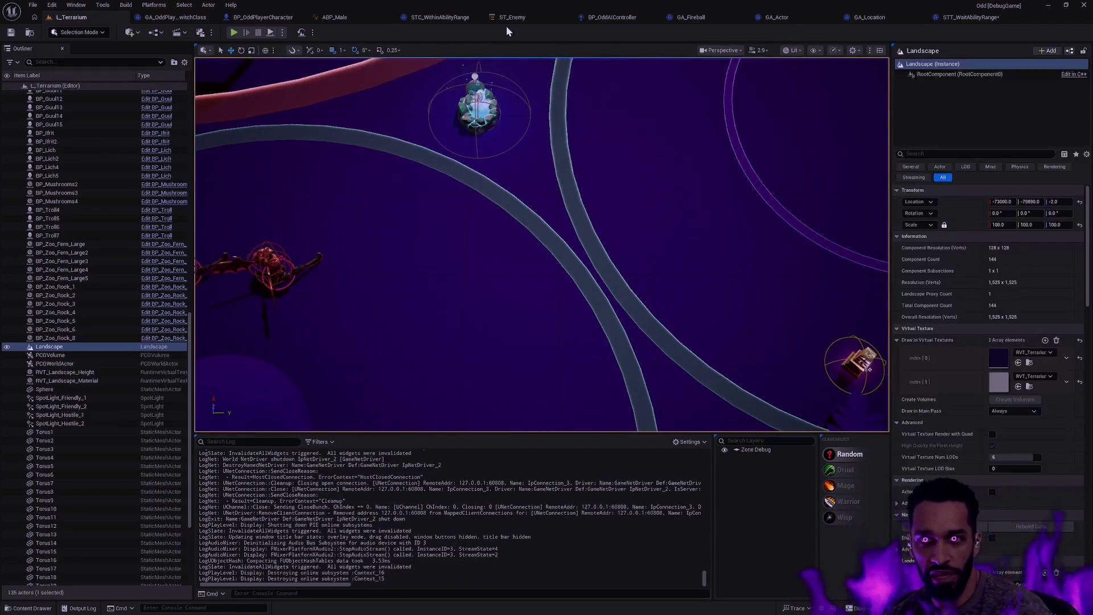
In ST_Enemy, add a Within Ability Range enter condition to the Chasing state.
click(508, 18)
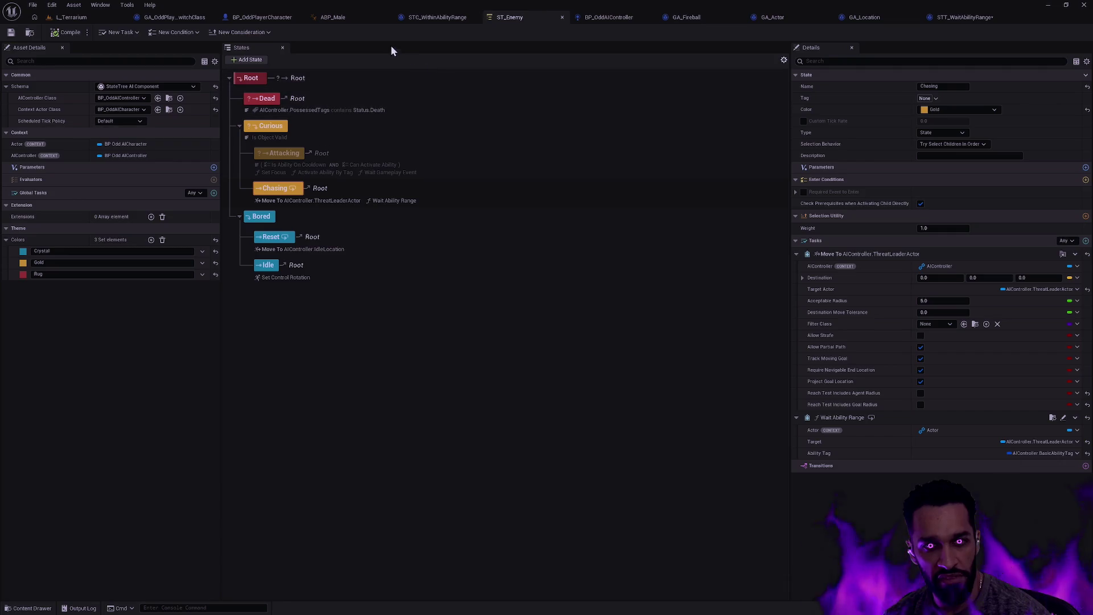
right_click(274, 195)
mouse_move(318, 211)
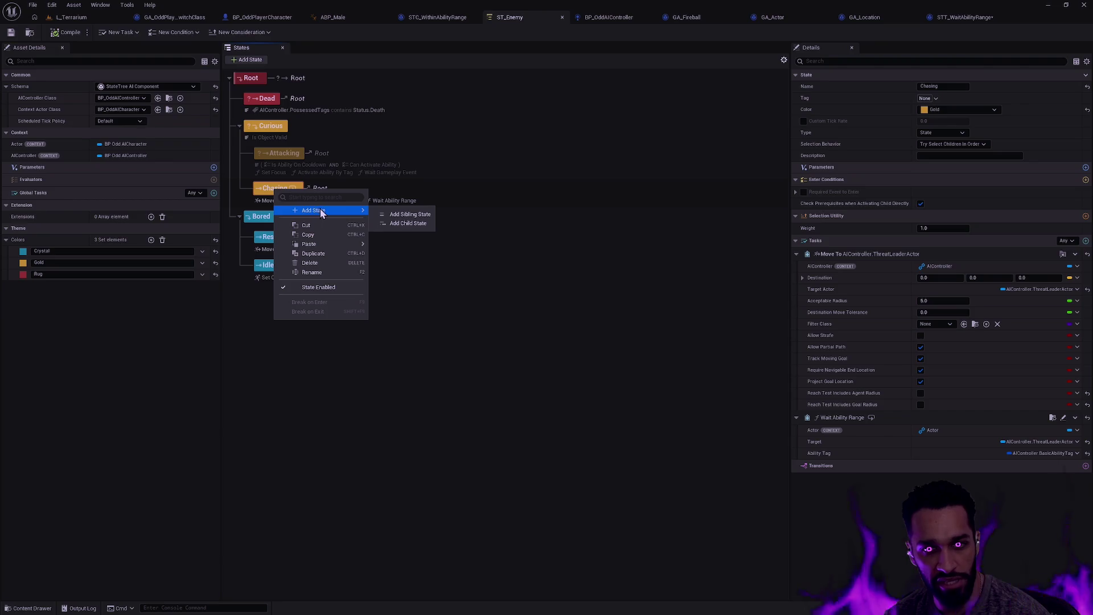
click(1086, 180)
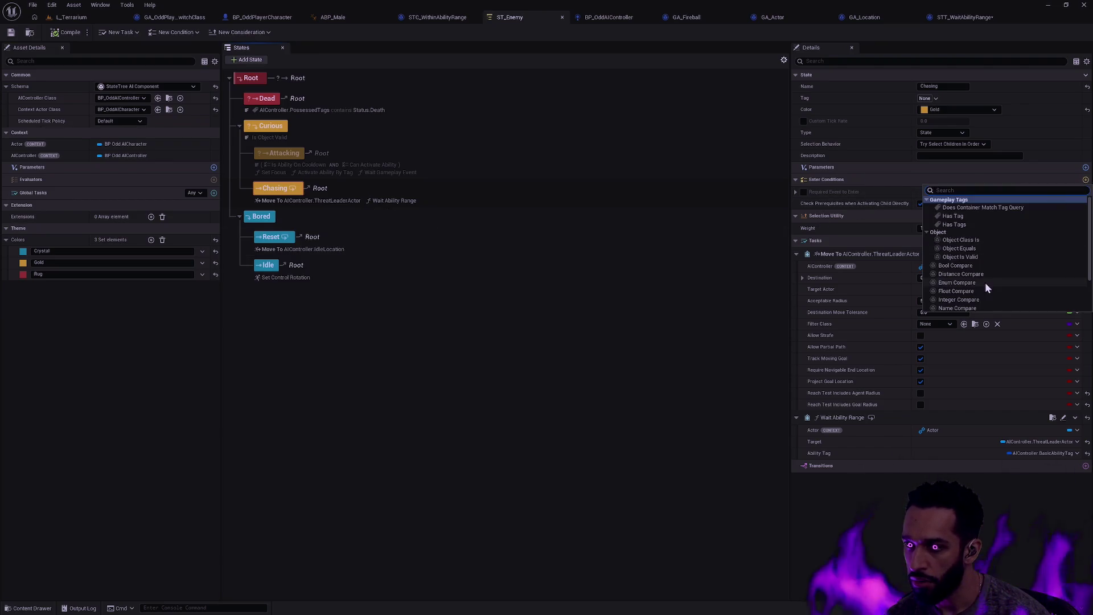
scroll(988, 288, down, 5)
click(991, 308)
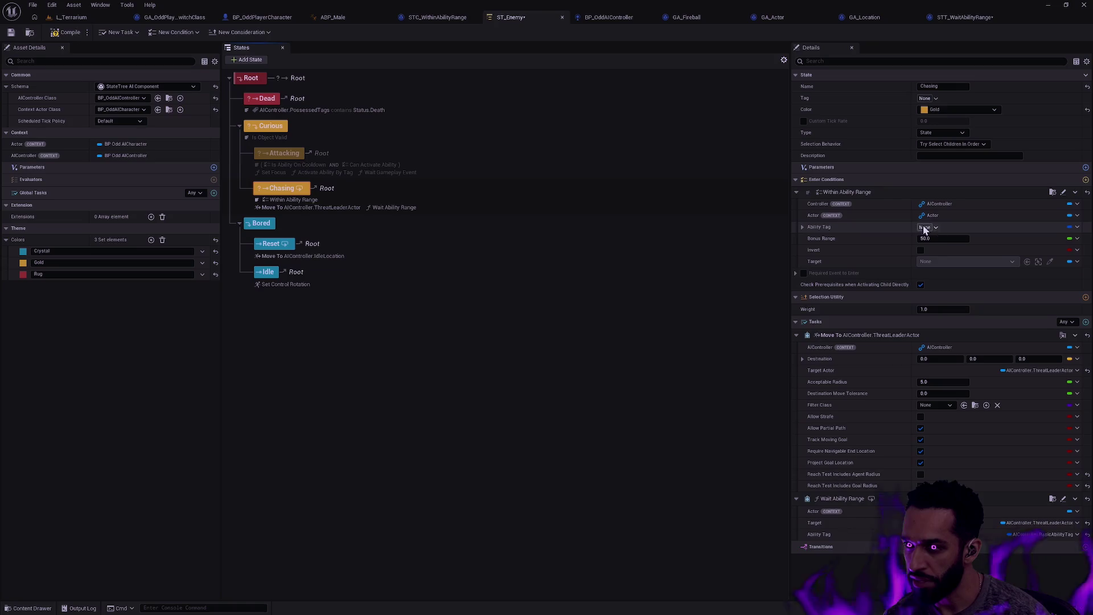
Bind the condition's Ability Tag to AIController.BasicAbilityTag, then open the STC_WithinAbilityRange Blueprint.
click(925, 228)
click(1077, 229)
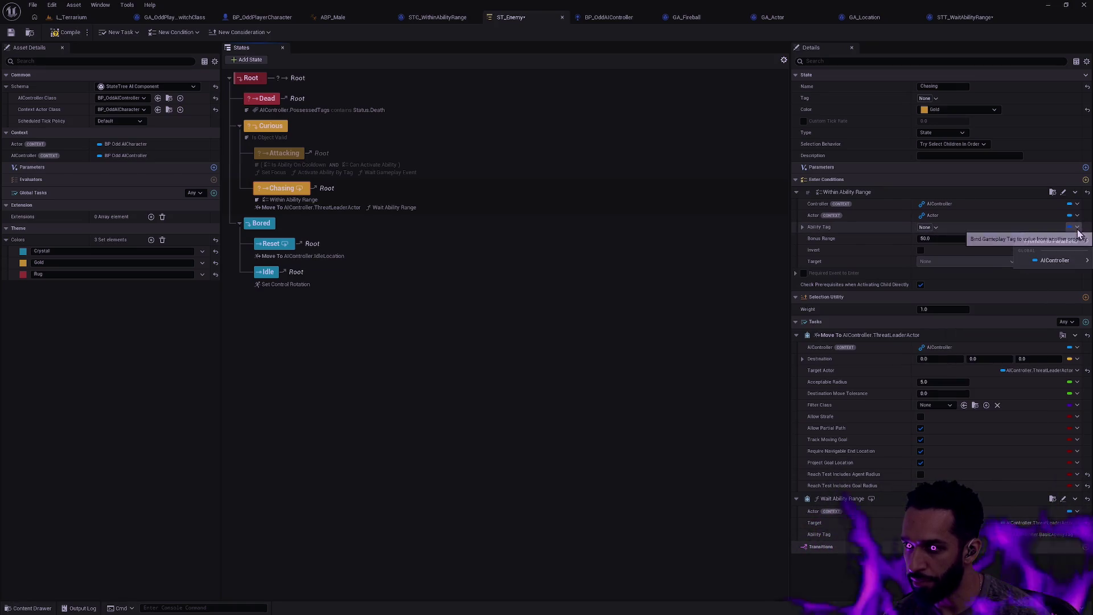
mouse_move(1055, 261)
click(974, 288)
click(1076, 239)
key(Escape)
click(963, 238)
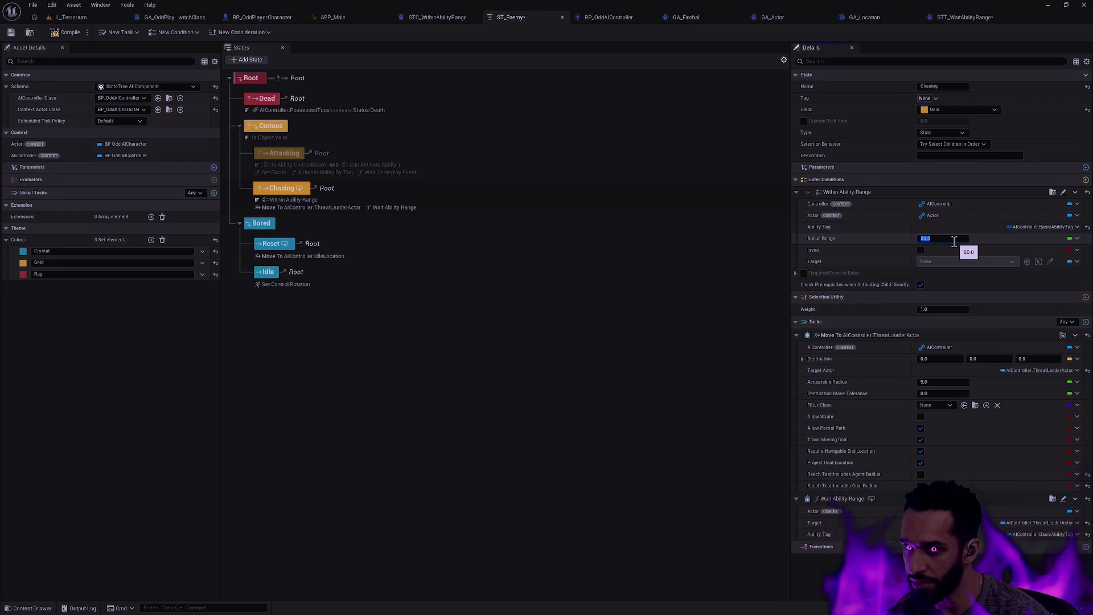
click(1052, 192)
double_click(365, 468)
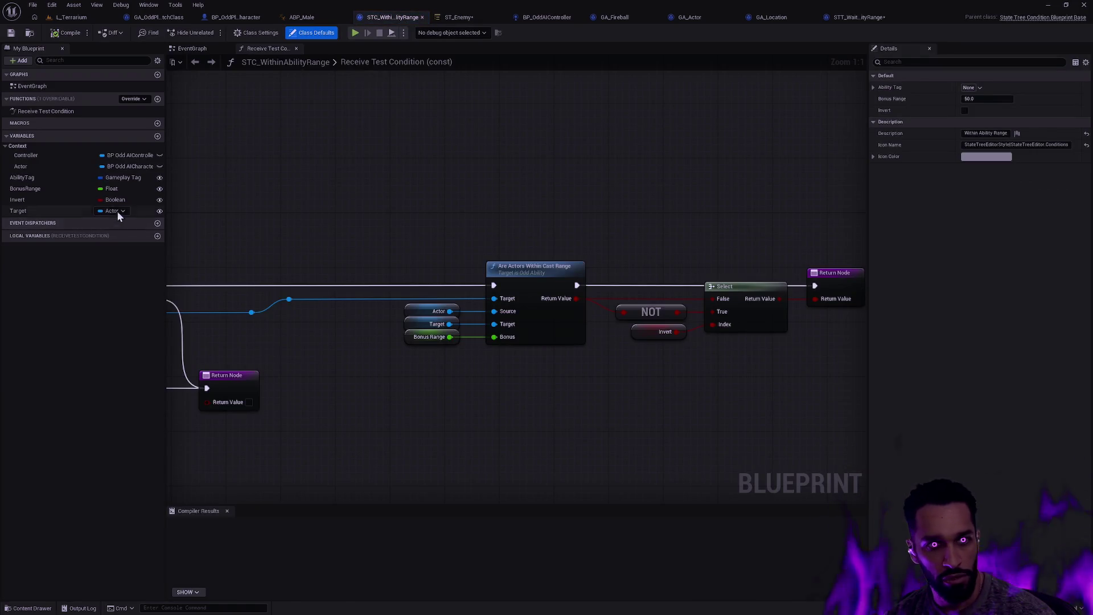
Remove the BonusRange variable and its getter from STC_WithinAbilityRange and compile it.
click(35, 188)
click(429, 337)
key(Delete)
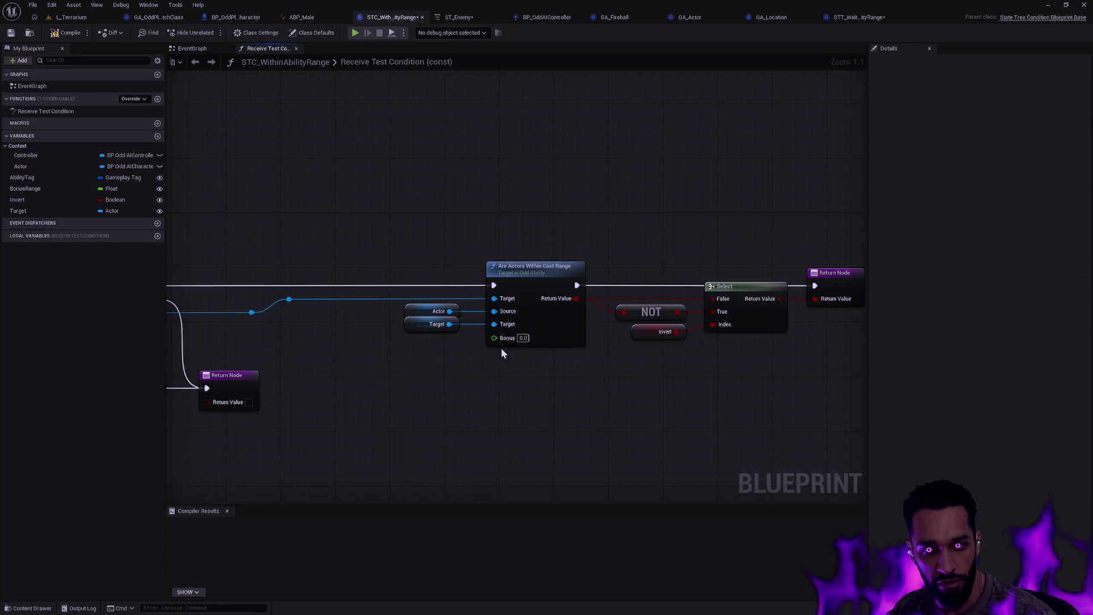
click(40, 189)
key(Delete)
click(68, 34)
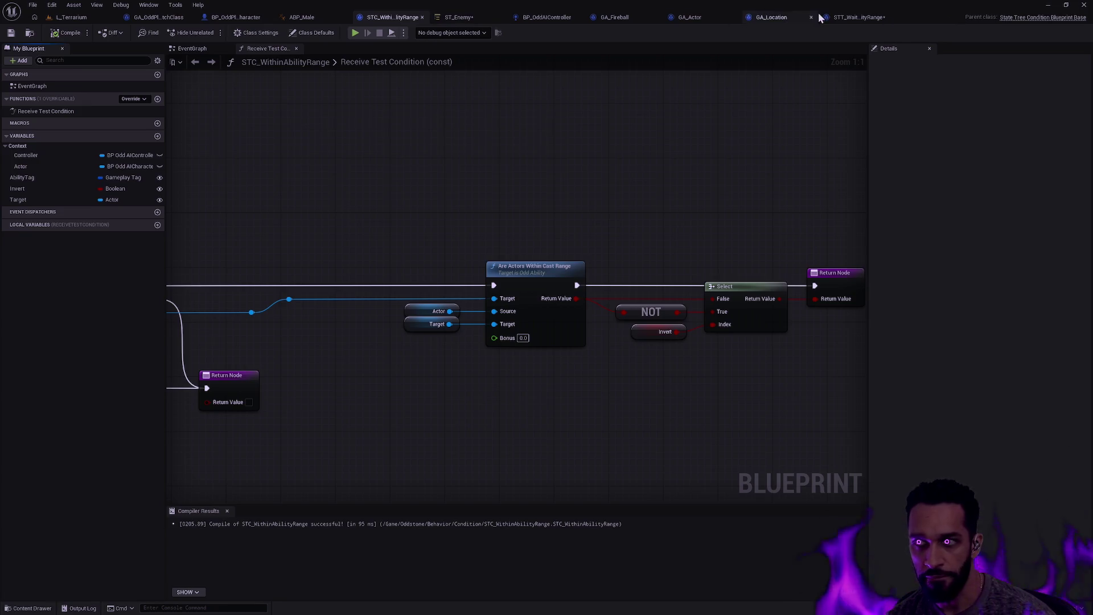
Delete the Print String node from STT_WaitAbilityRange and save the task.
click(858, 17)
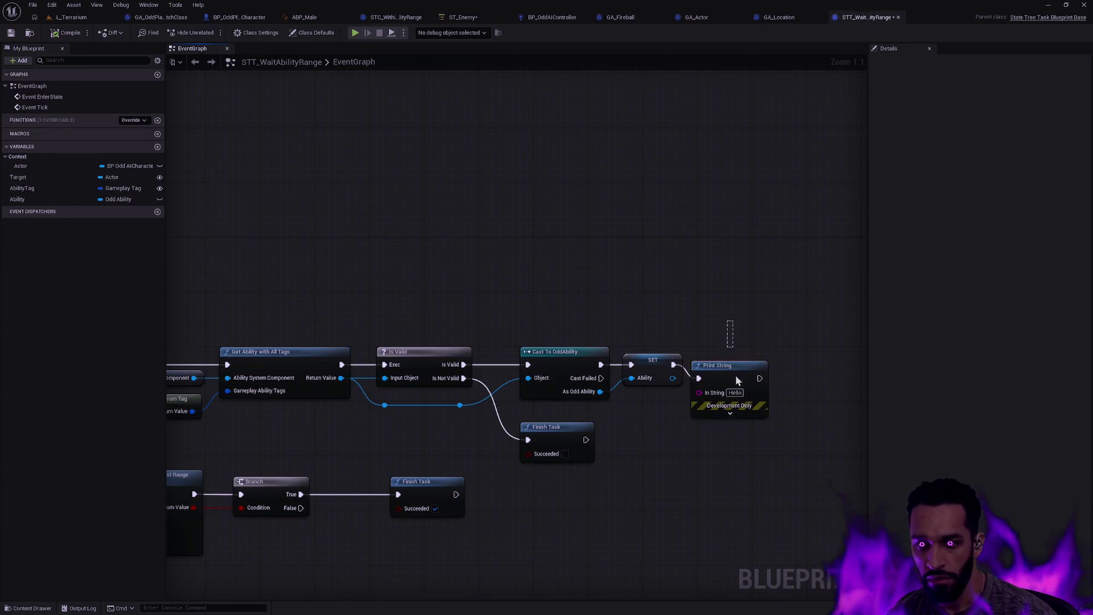
key(Delete)
click(10, 33)
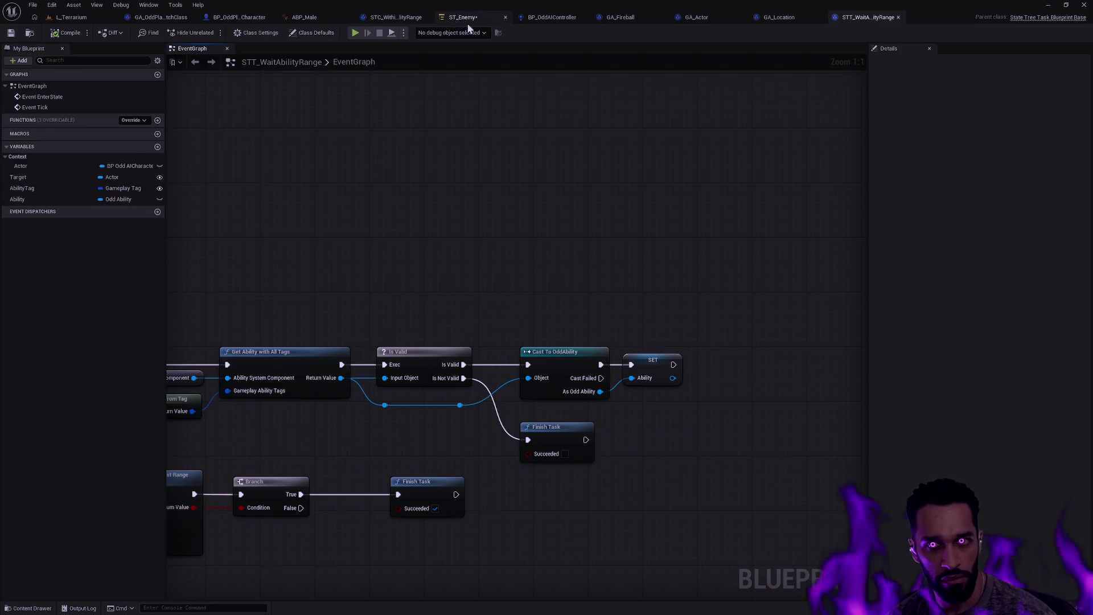
Invert the Within Ability Range condition and bind its Target to AIController.ThreatLeaderActor.
click(463, 17)
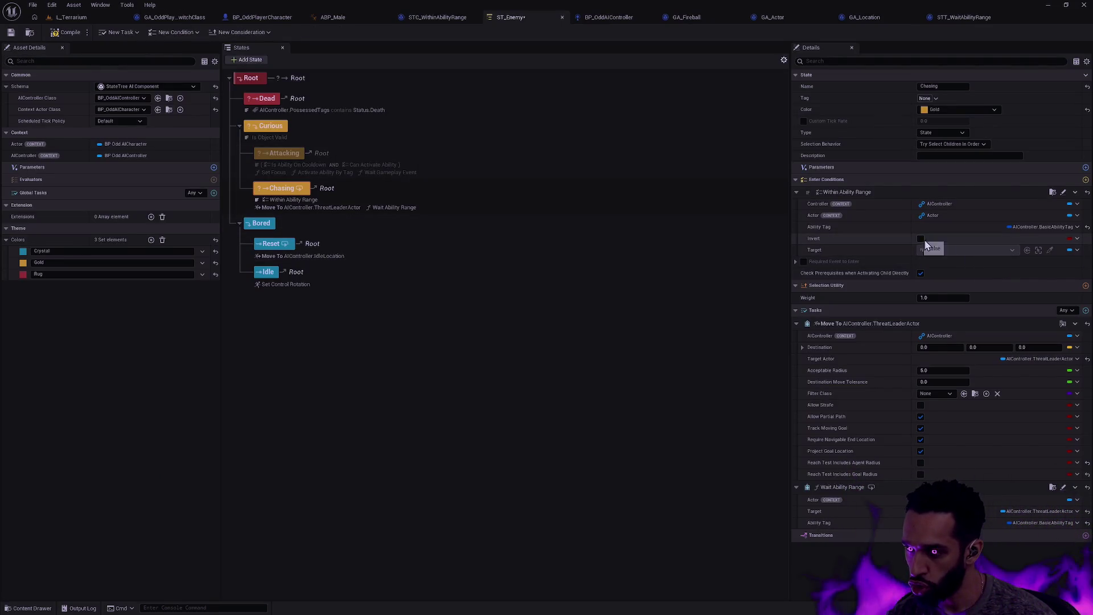
click(922, 239)
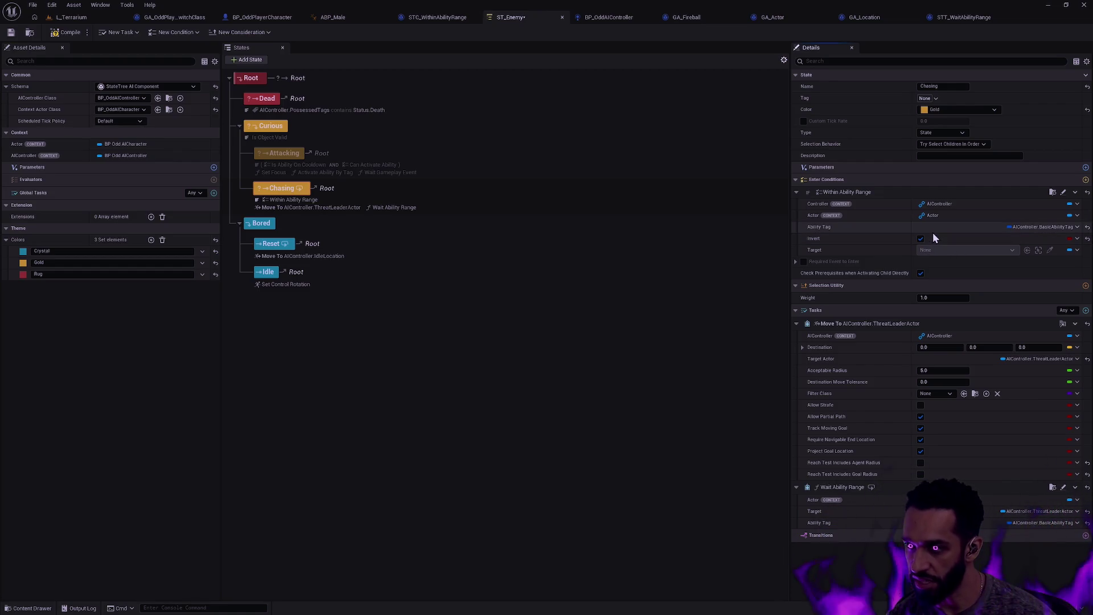
click(1076, 250)
mouse_move(1052, 303)
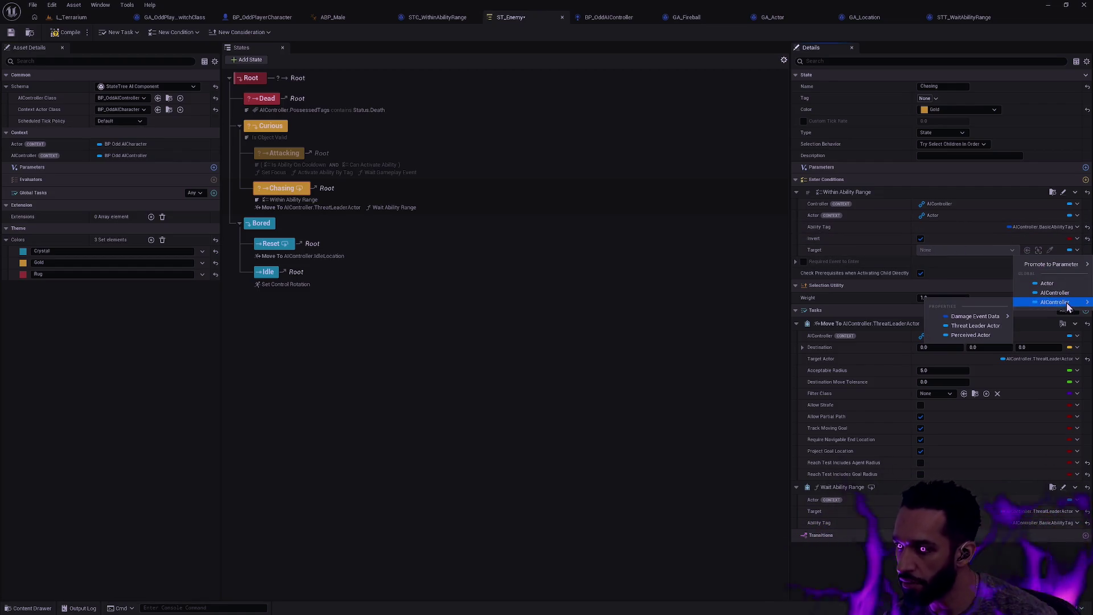
click(1012, 325)
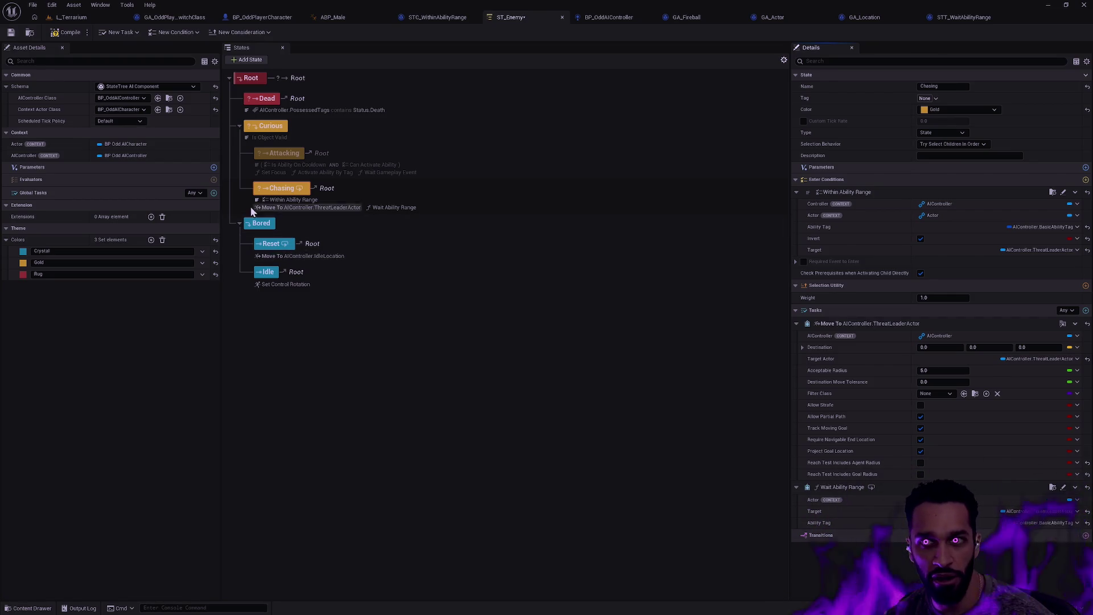
click(72, 18)
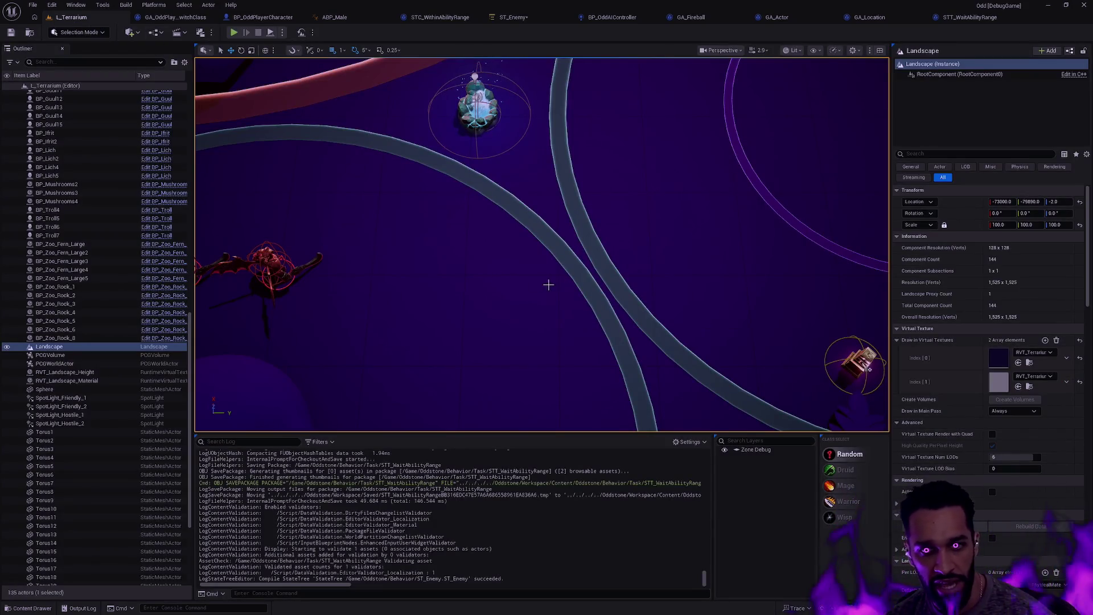
Play L_Terrarium from here, walk toward the enemies to watch them chase, then open STT_WaitAbilityRange.
right_click(548, 284)
click(599, 572)
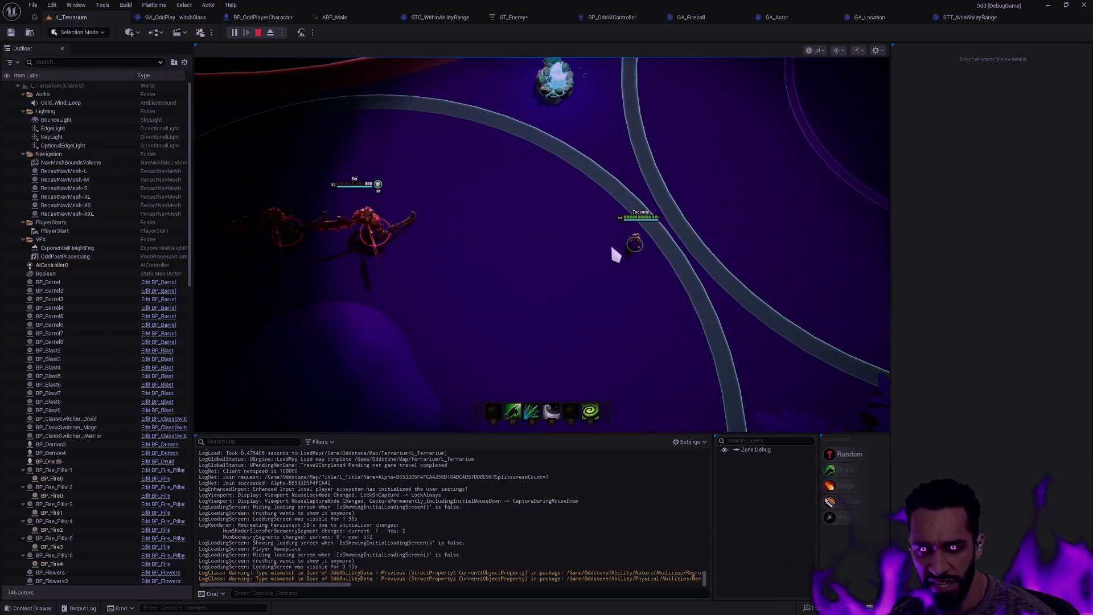
mouse_move(607, 233)
mouse_down()
mouse_move(597, 251)
mouse_move(562, 251)
mouse_move(639, 262)
mouse_move(597, 258)
mouse_move(620, 283)
mouse_move(681, 302)
mouse_up()
click(524, 249)
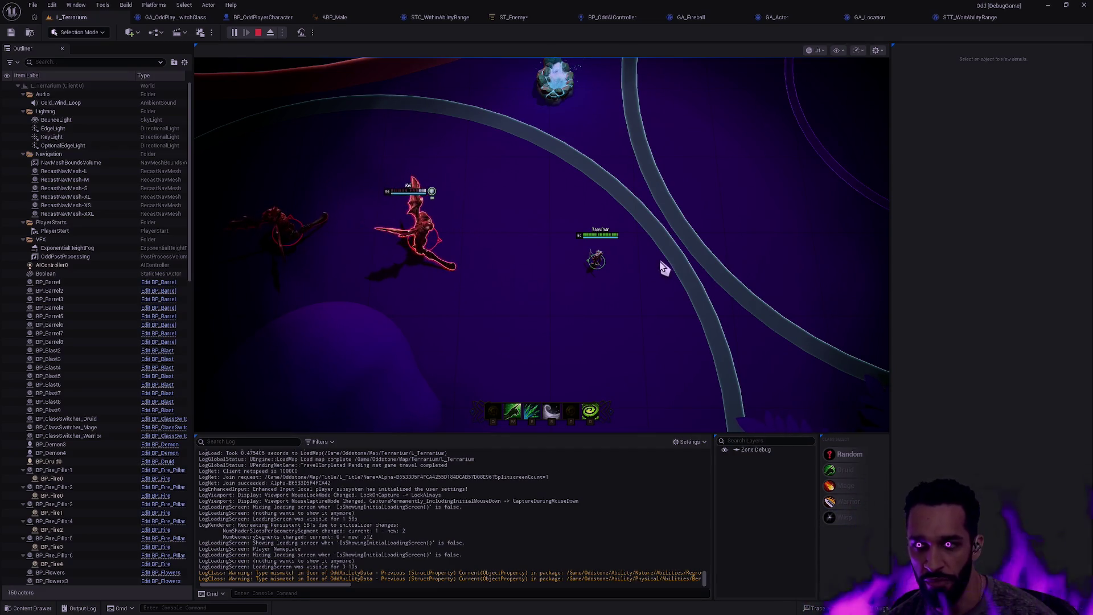
key(Escape)
click(979, 18)
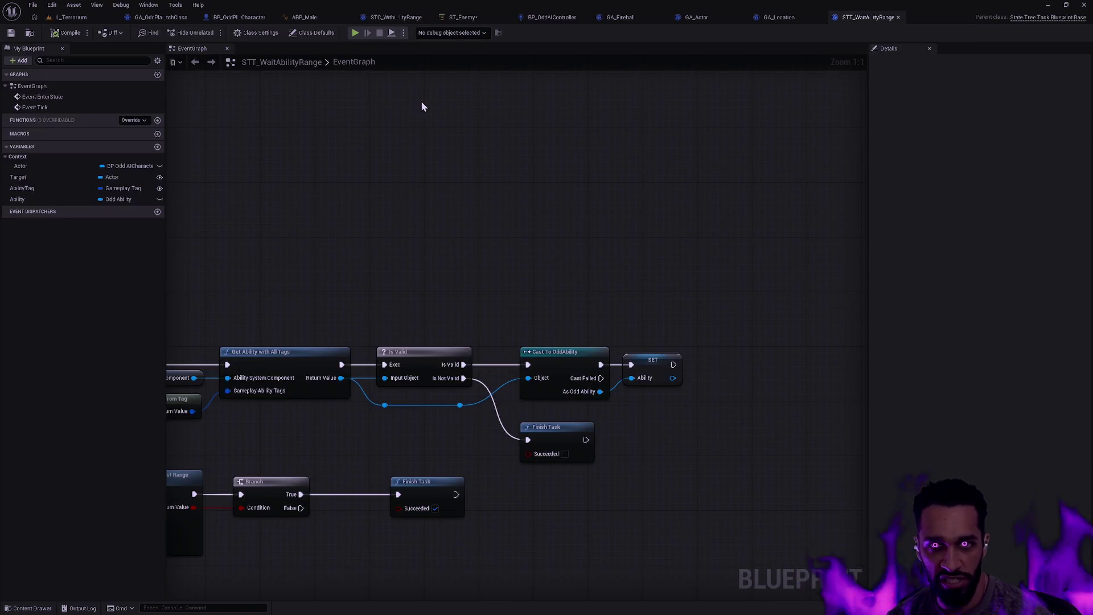
Go back to ST_Enemy, where Chasing runs Move To alongside Wait Ability Range.
click(471, 18)
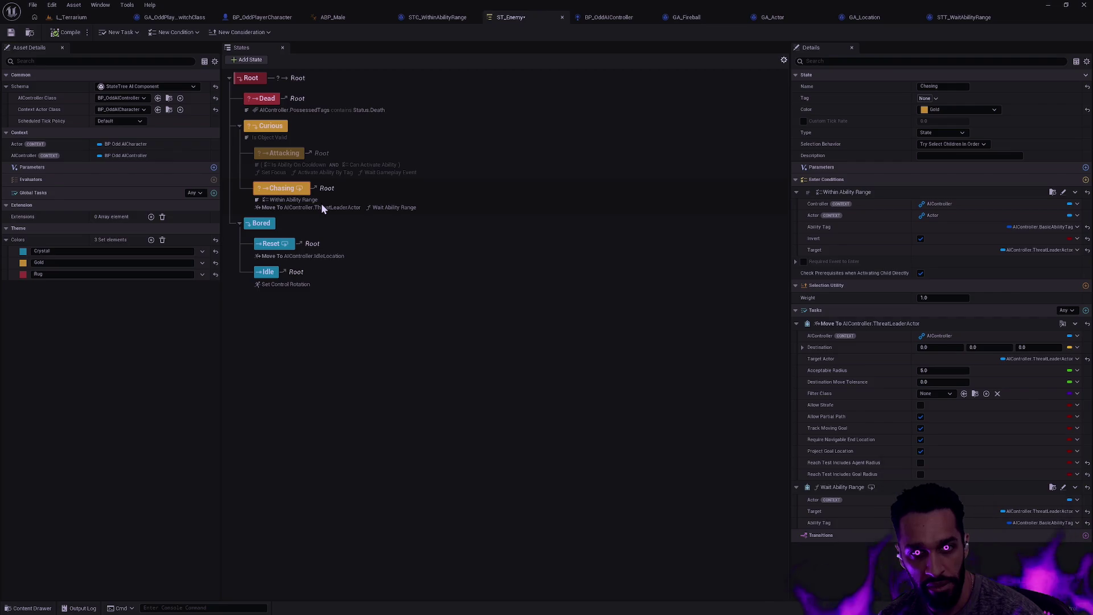
Re-enable the Attacking state and compile the ST_Enemy state tree.
click(310, 154)
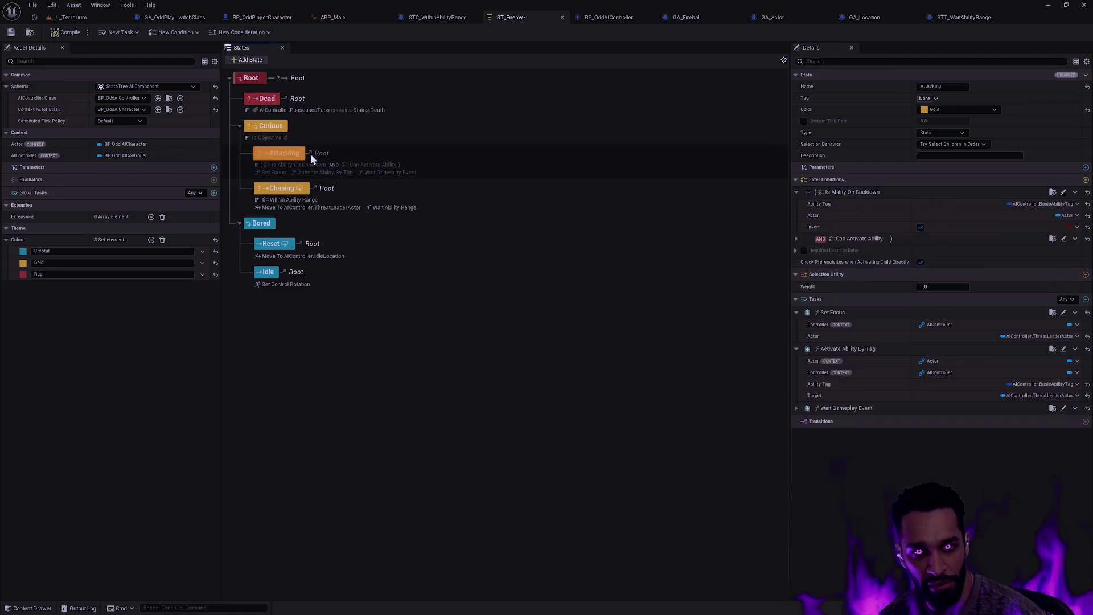
right_click(286, 156)
click(344, 252)
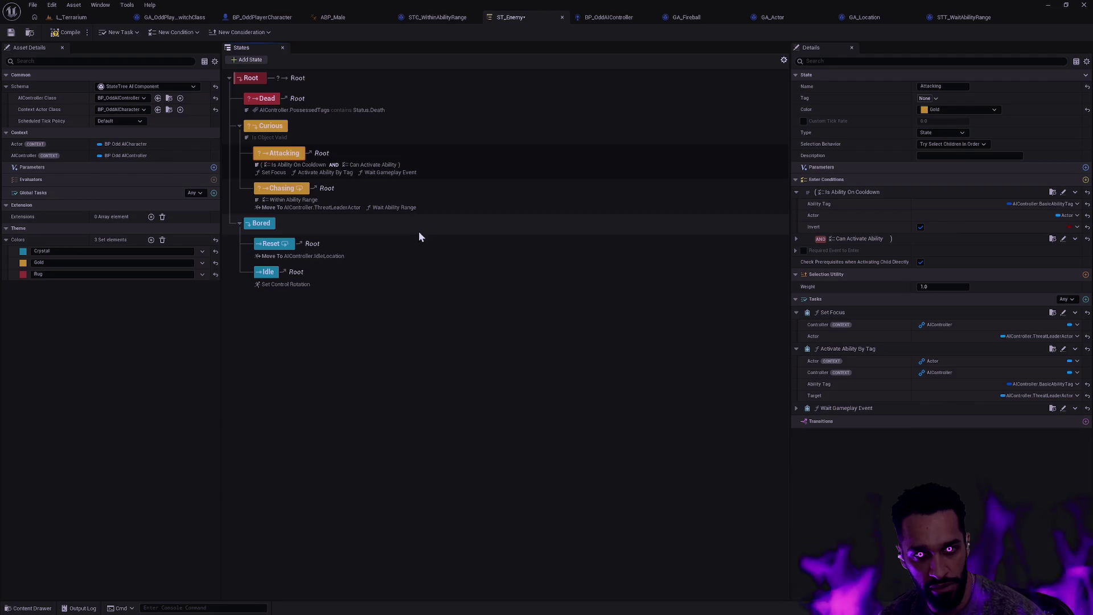
click(494, 366)
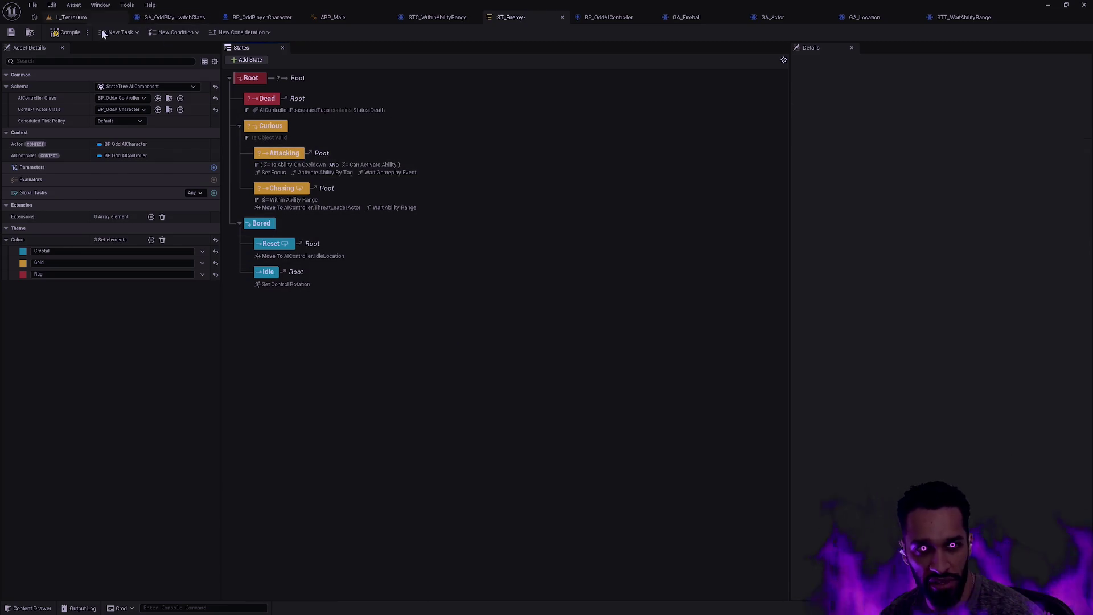
click(64, 31)
Save ST_Enemy with Ctrl+S and bring up play options in the L_Terrarium viewport.
click(71, 17)
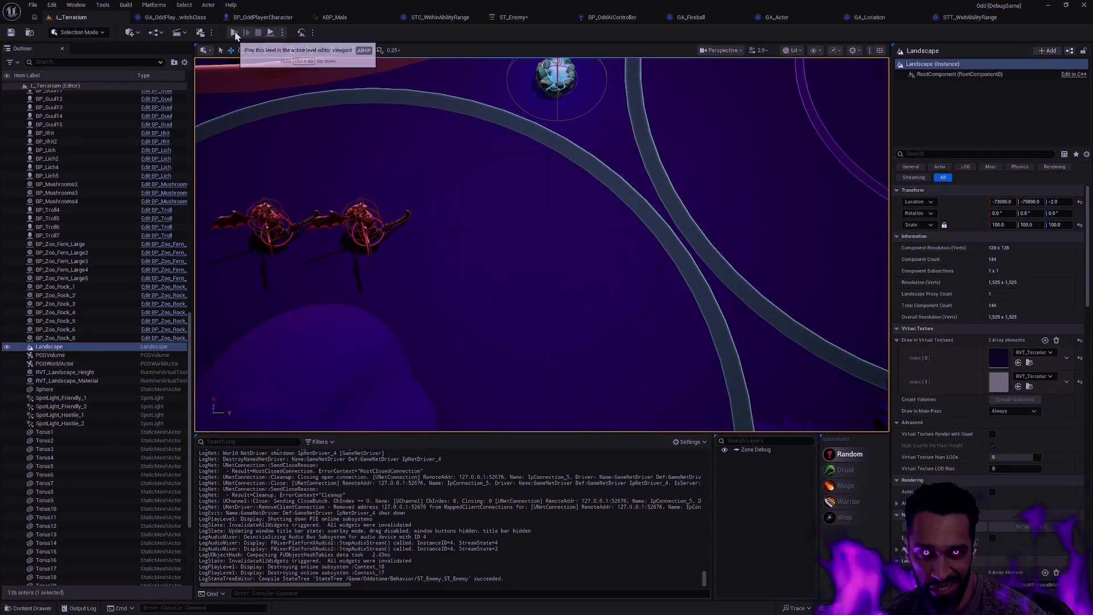
click(512, 17)
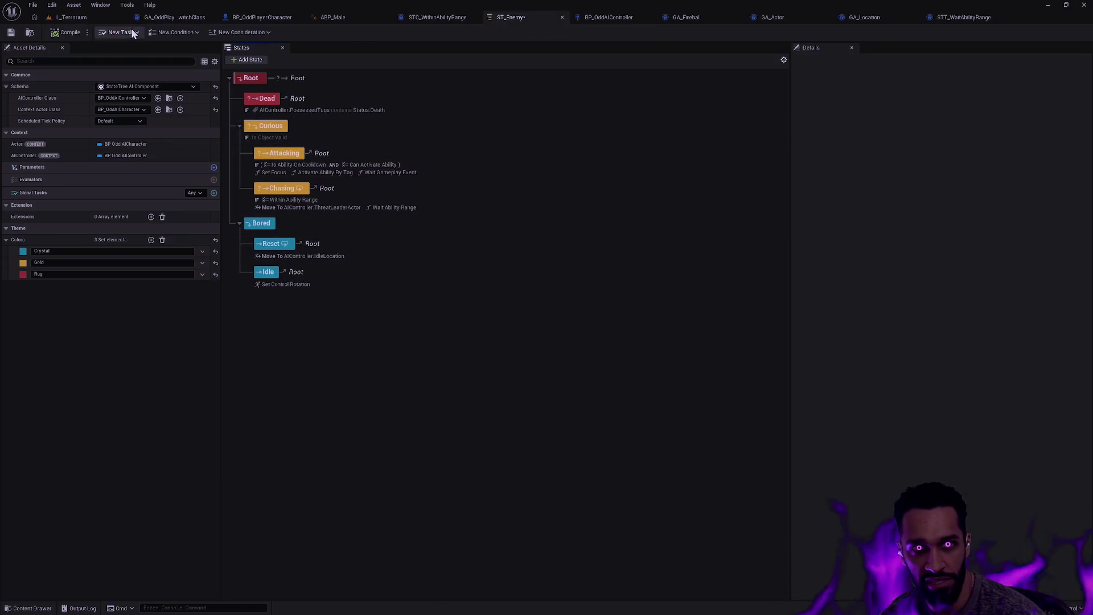
click(78, 18)
key(ctrl+s)
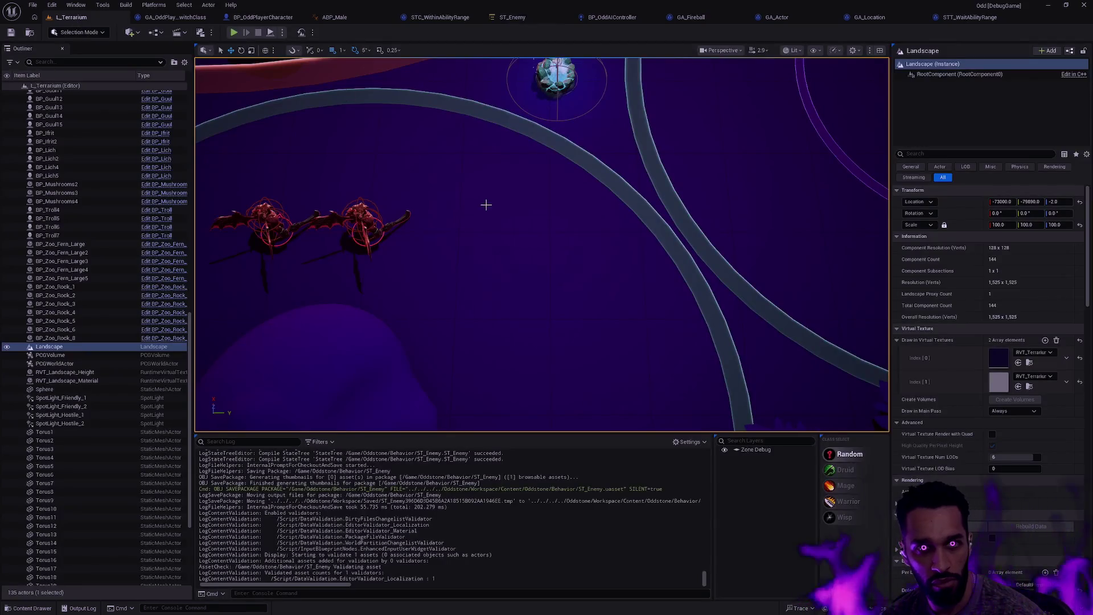
right_click(605, 247)
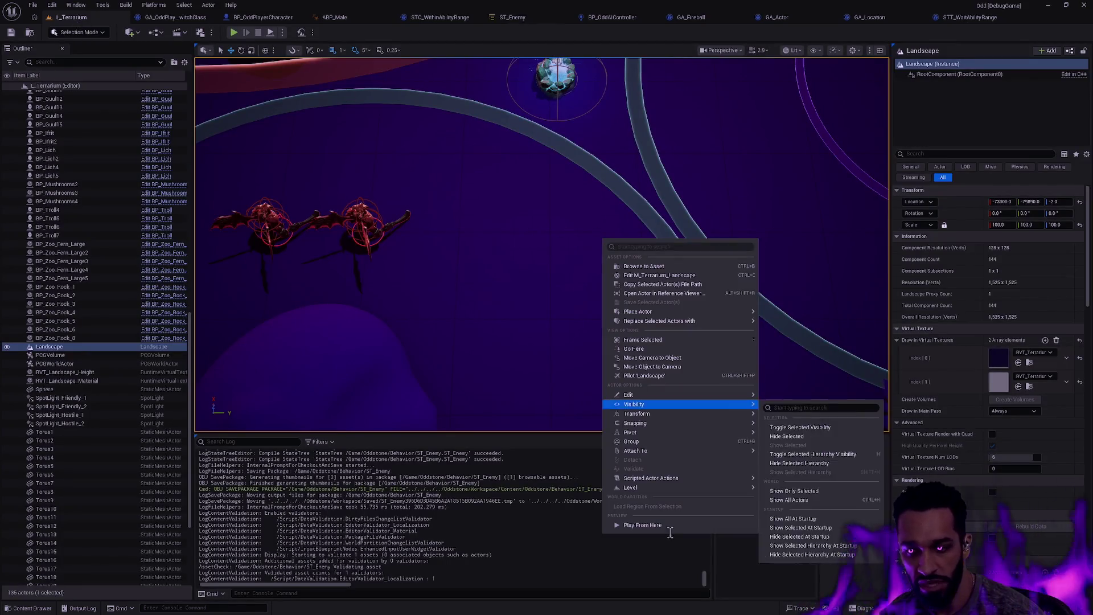
click(672, 525)
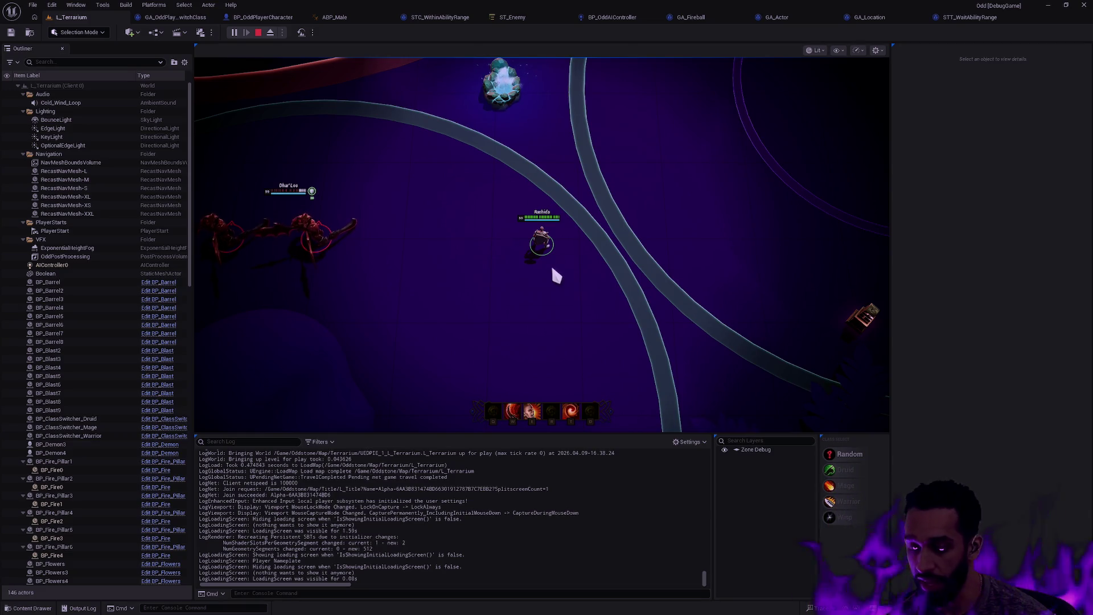
click(551, 305)
click(490, 253)
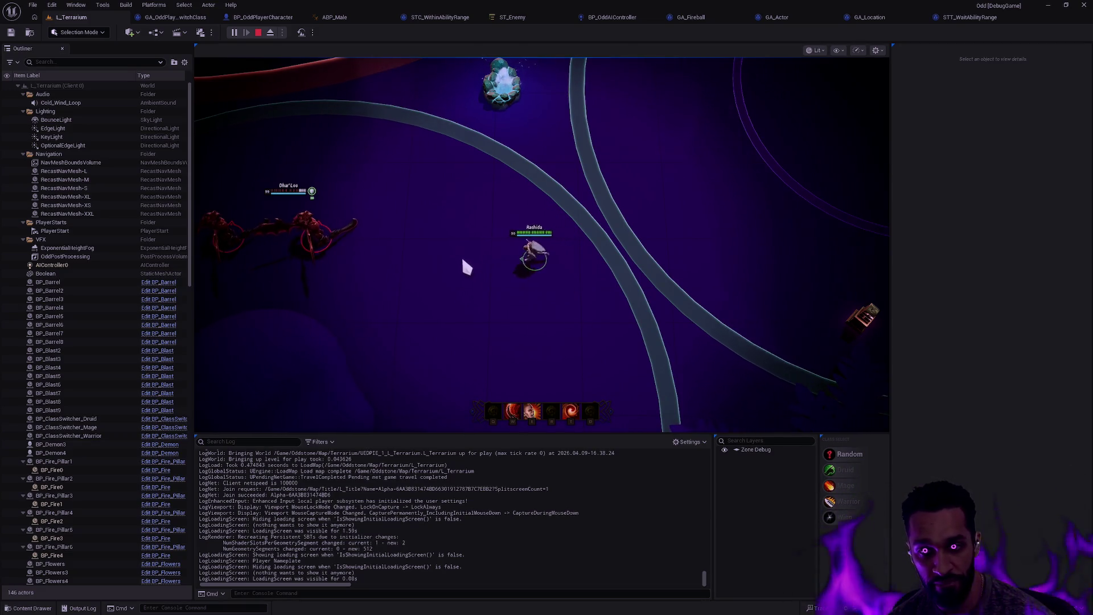
click(548, 273)
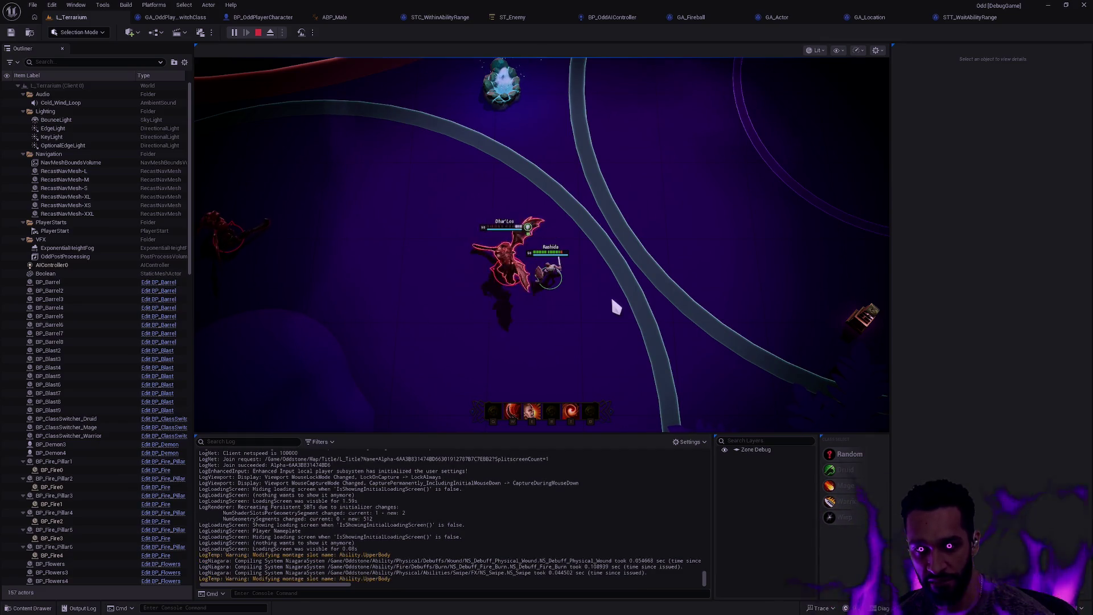
key(Escape)
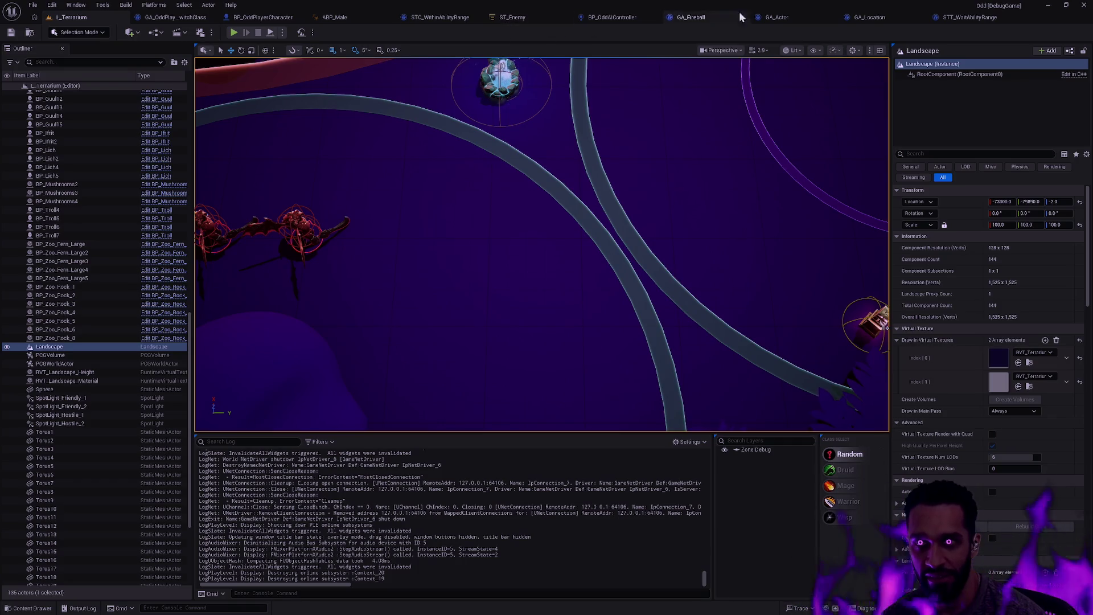
In ST_Enemy, review the Chasing and Curious state settings and bring up Curious's actions.
click(511, 17)
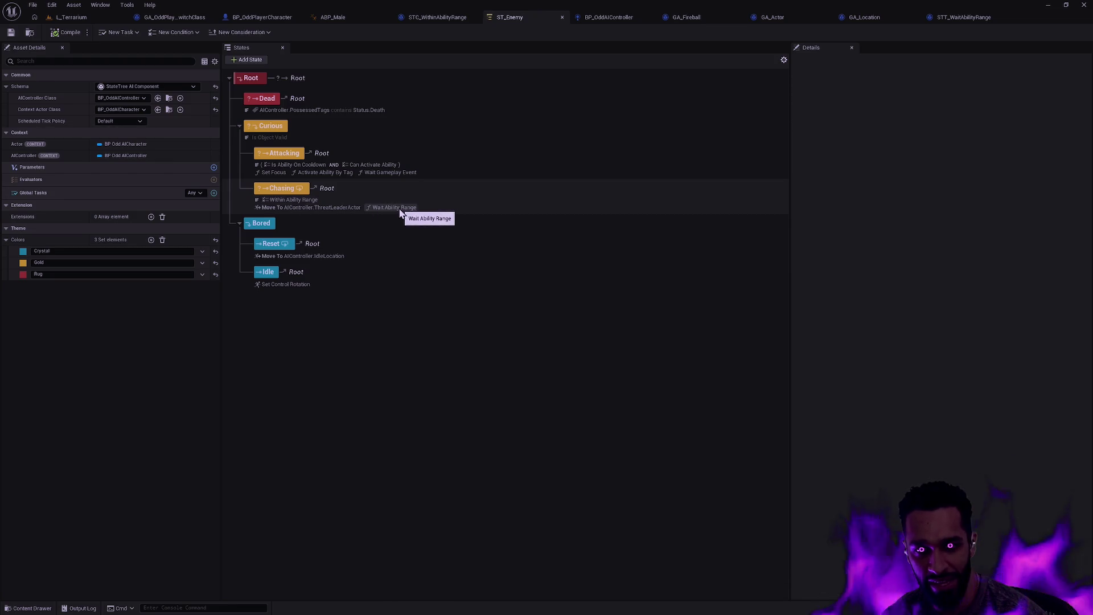
click(343, 210)
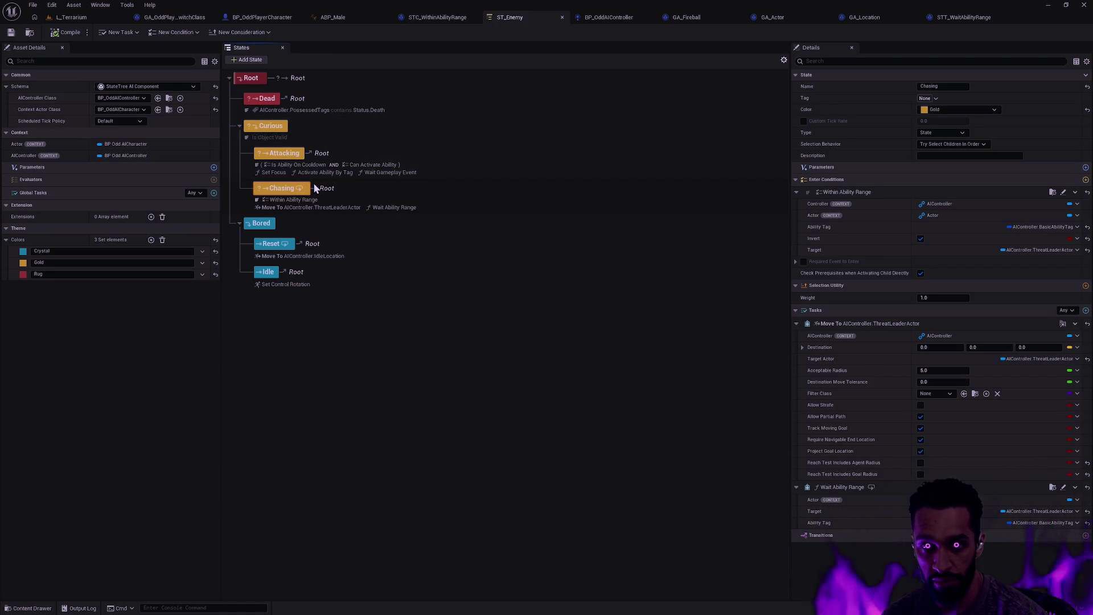
click(278, 130)
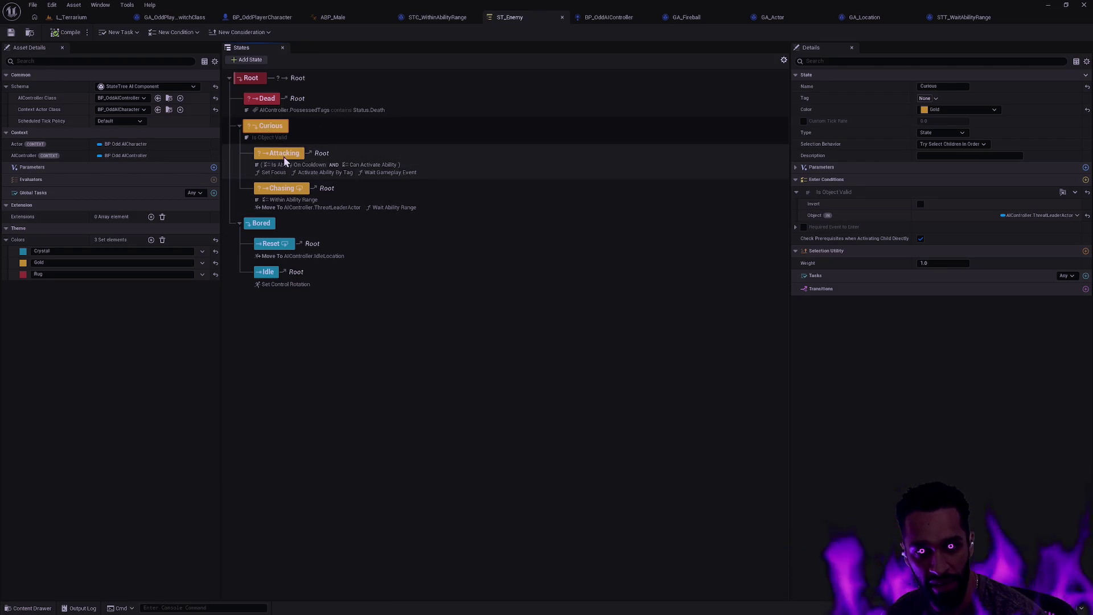
right_click(278, 124)
Add a new sibling state beside Chasing and color it gold.
mouse_move(324, 145)
click(419, 150)
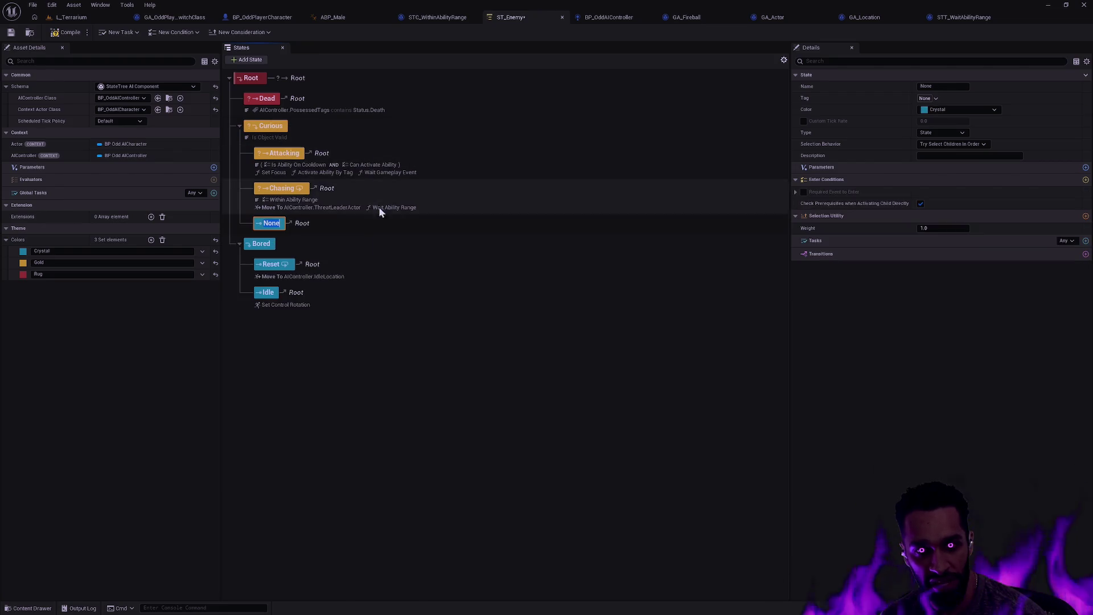
click(944, 111)
click(959, 129)
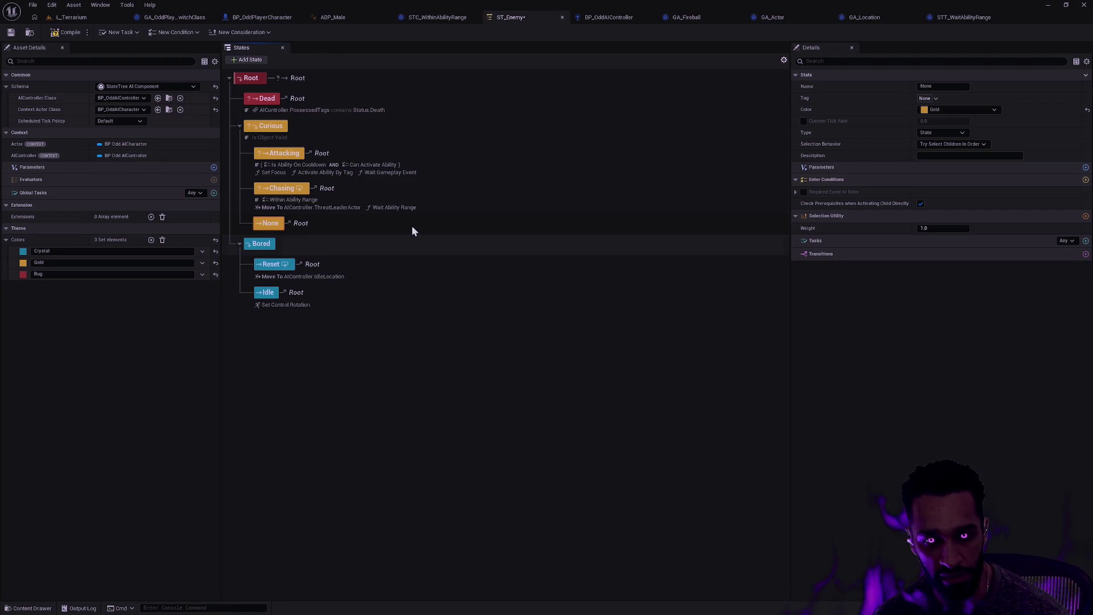
Paste Chasing's Wait Ability Range task into the None state and browse to its asset.
right_click(402, 209)
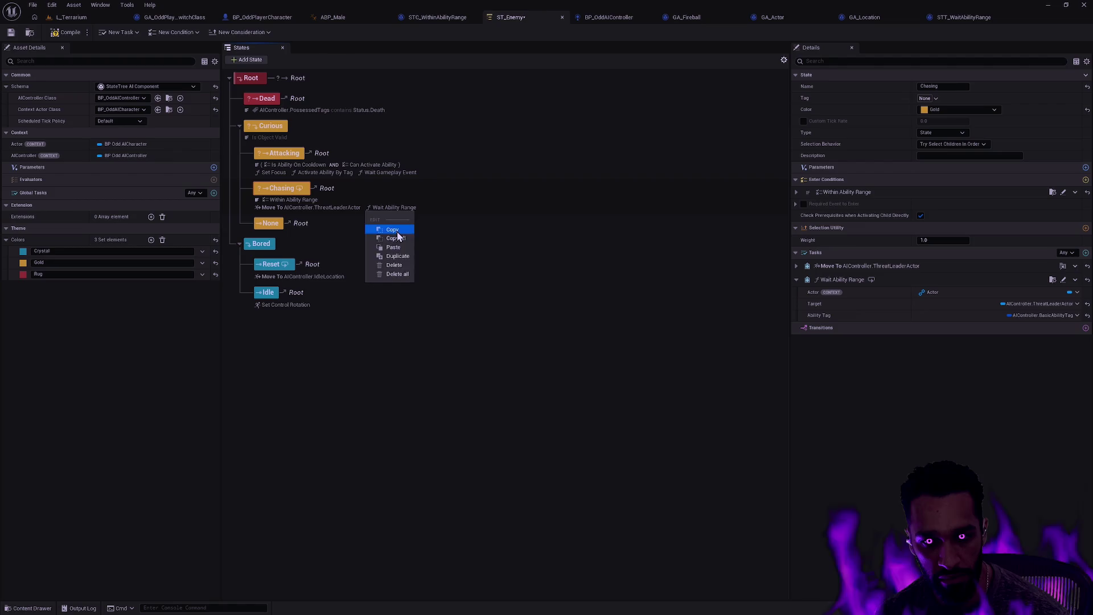
right_click(278, 224)
mouse_move(317, 282)
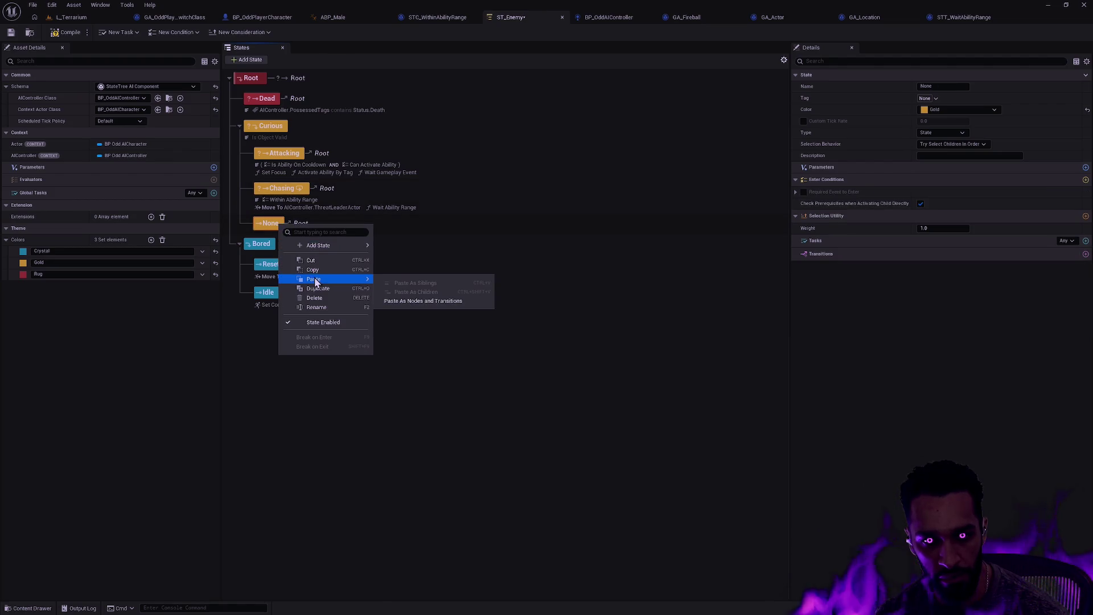
click(414, 300)
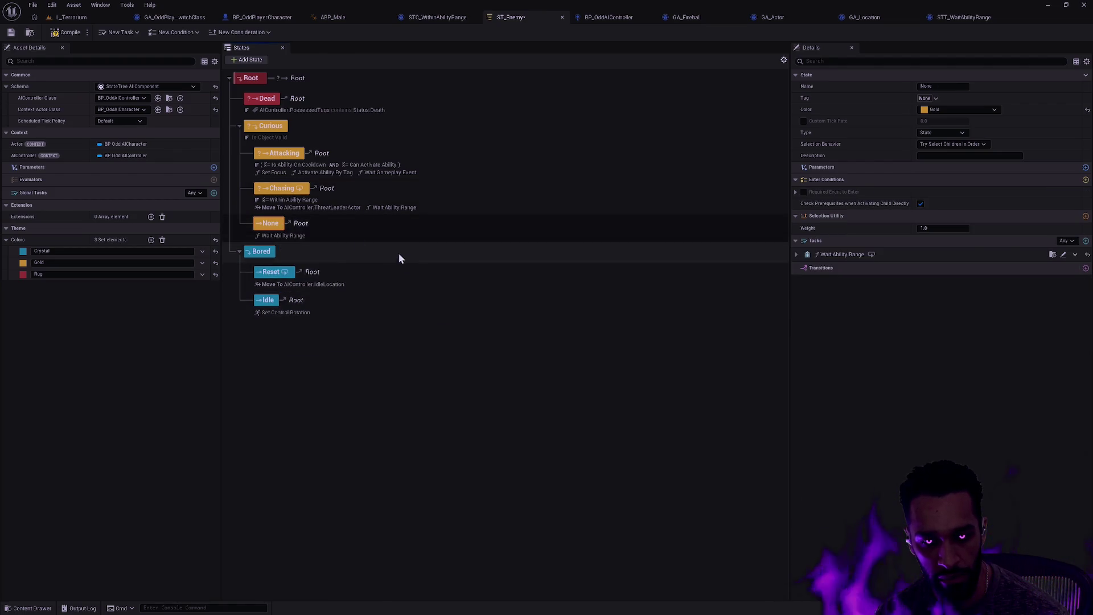
click(877, 255)
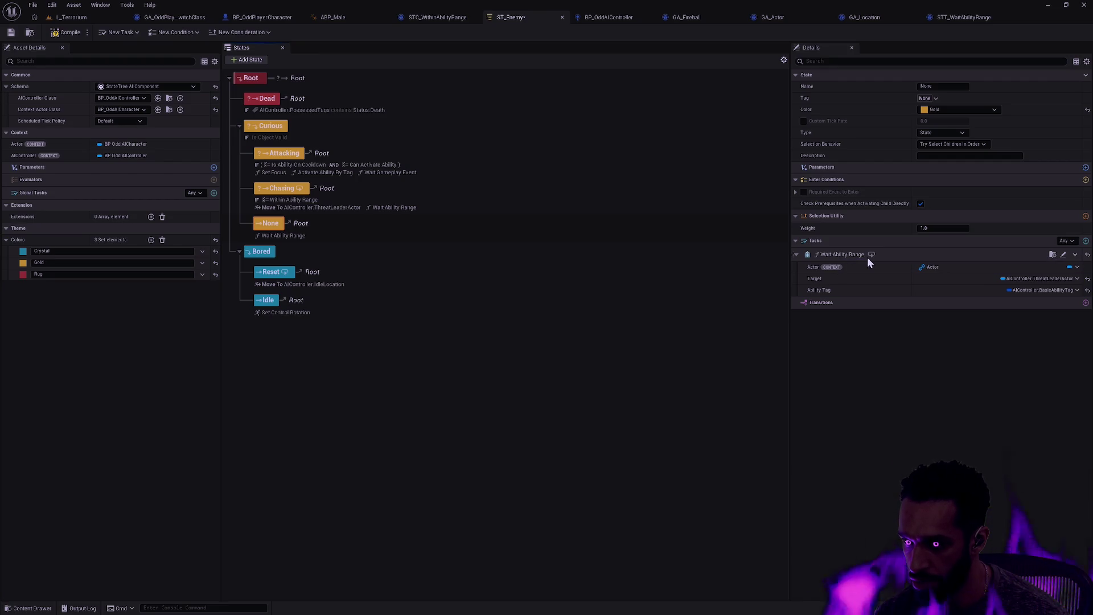
click(1053, 255)
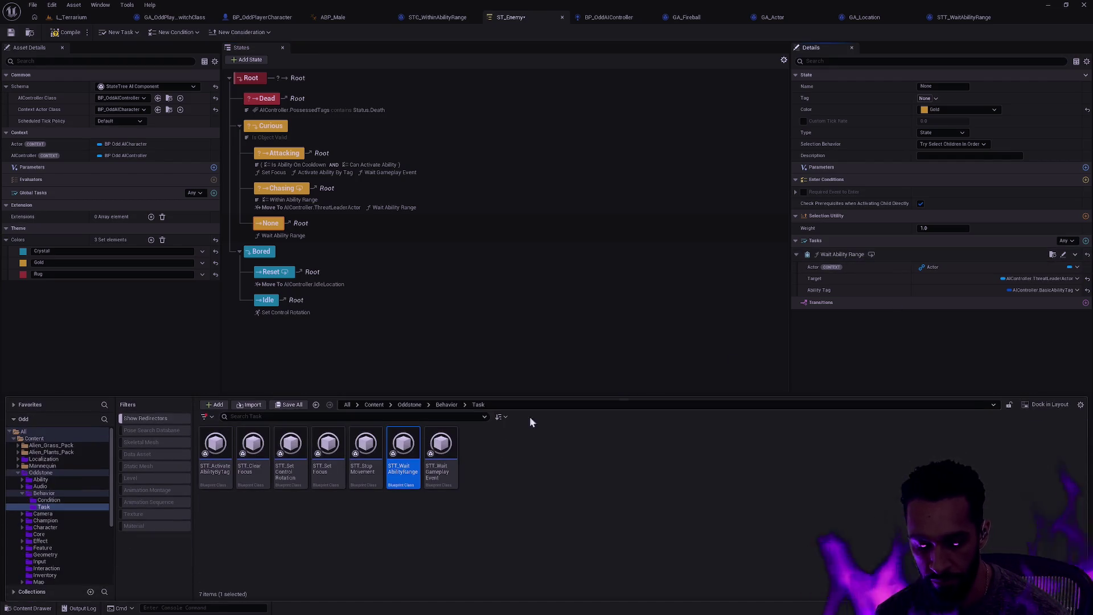
In STT_WaitAbilityRange, create a Boolean variable named Invert and place its getter in the graph.
double_click(403, 450)
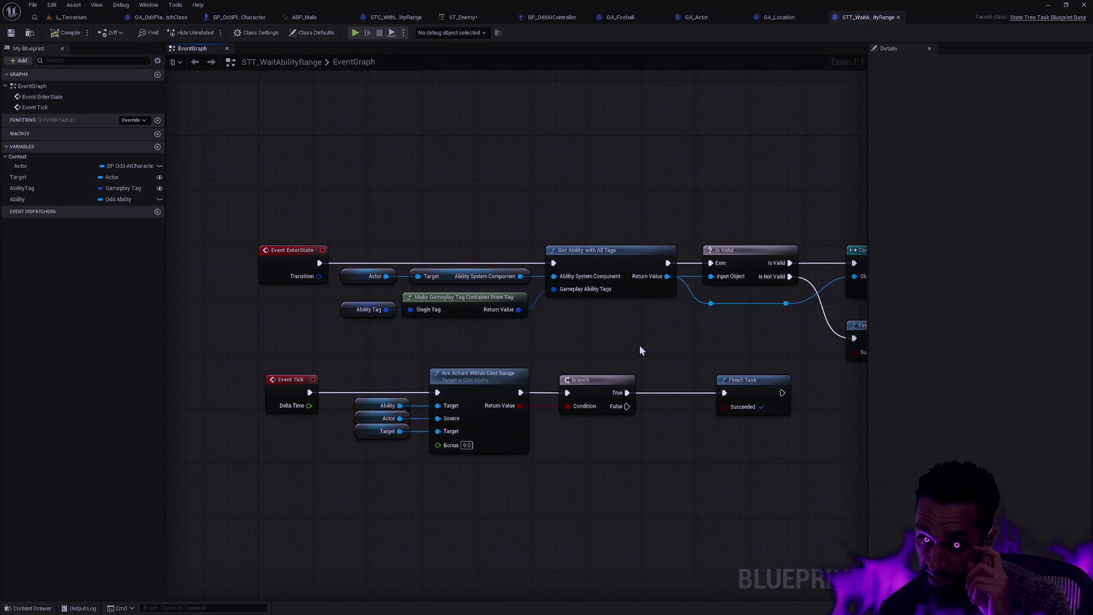
mouse_move(640, 345)
mouse_down()
mouse_move(526, 340)
mouse_move(576, 324)
mouse_up()
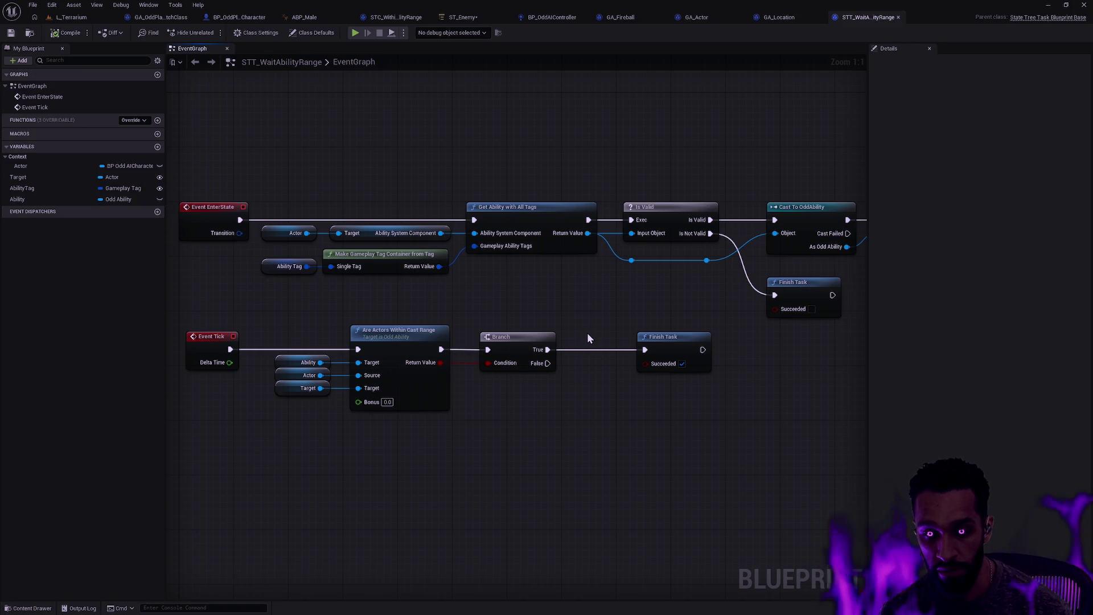
drag(440, 363, 496, 402)
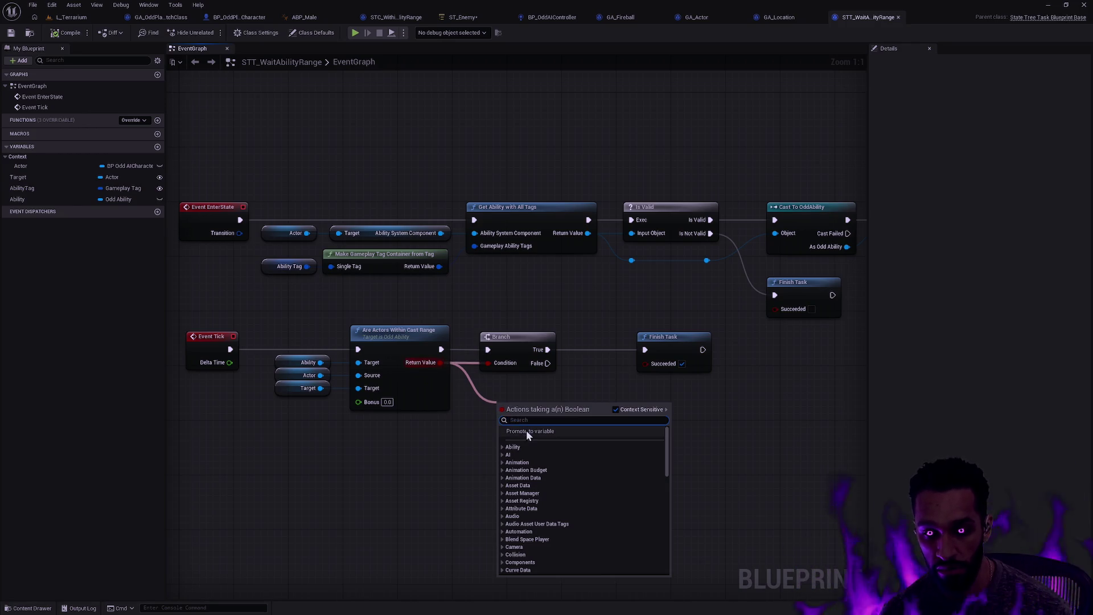
right_click(484, 388)
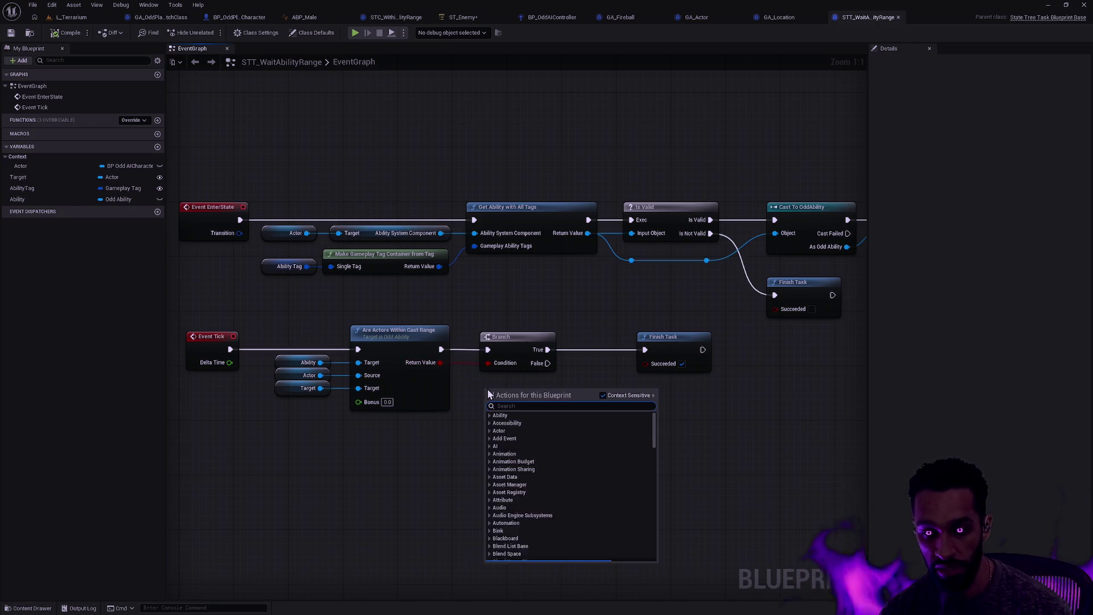
click(157, 147)
text(Invert)
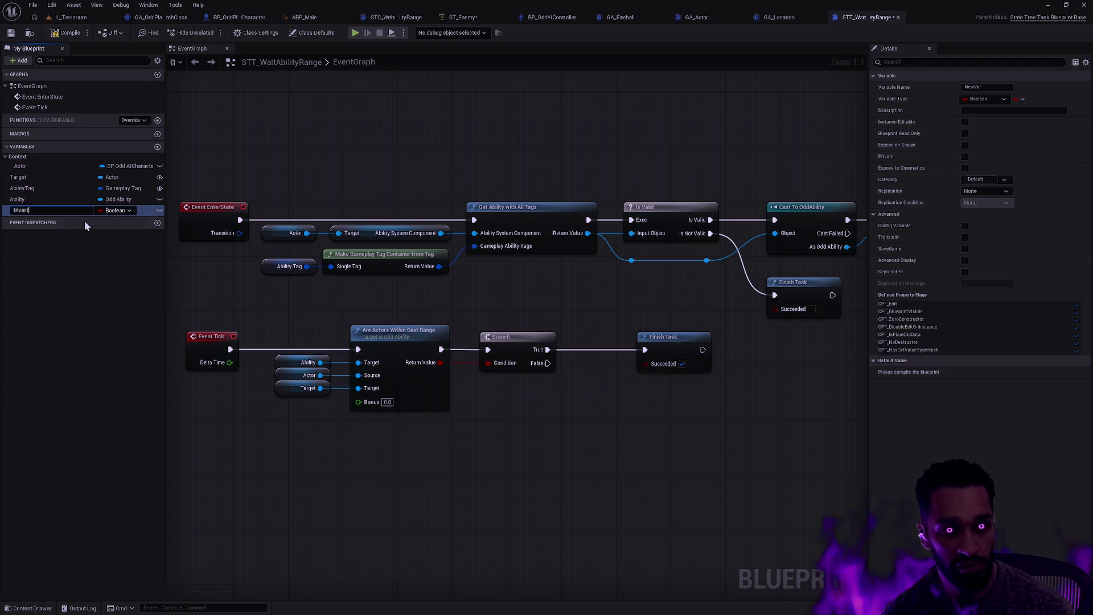
key(Return)
mouse_move(34, 210)
mouse_down()
mouse_move(439, 384)
mouse_move(501, 425)
mouse_move(486, 481)
mouse_move(576, 394)
mouse_up()
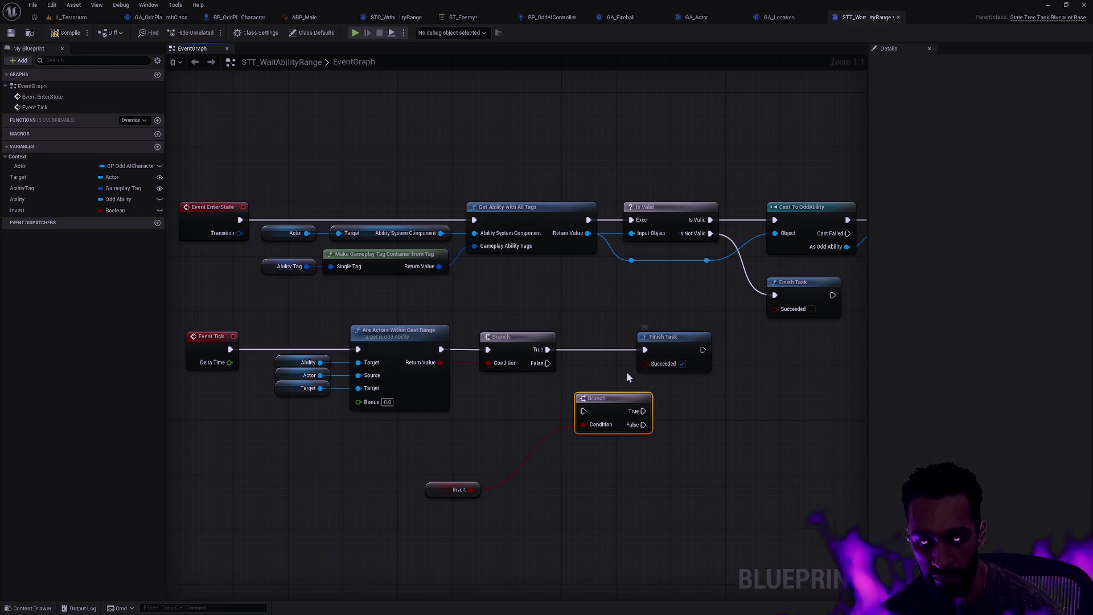
Move Finish Task right, position the new Branch before it, and duplicate it.
drag(633, 353, 680, 353)
mouse_move(605, 409)
mouse_down()
mouse_move(604, 348)
mouse_move(604, 402)
mouse_up()
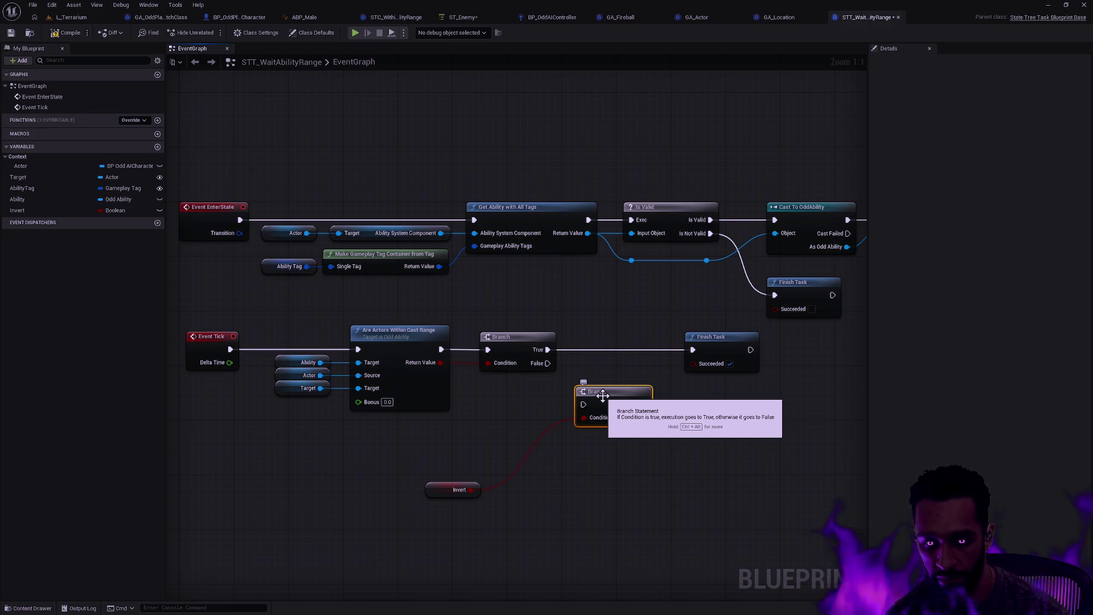
mouse_move(603, 393)
mouse_down()
mouse_move(621, 378)
mouse_move(622, 354)
mouse_move(576, 350)
mouse_move(622, 340)
mouse_move(621, 322)
mouse_move(631, 426)
mouse_up()
key(ctrl+d)
drag(633, 360, 633, 337)
drag(631, 411, 645, 404)
Remove the extra Branch and paste a second Branch-and-Invert pair below the originals.
drag(634, 357, 634, 337)
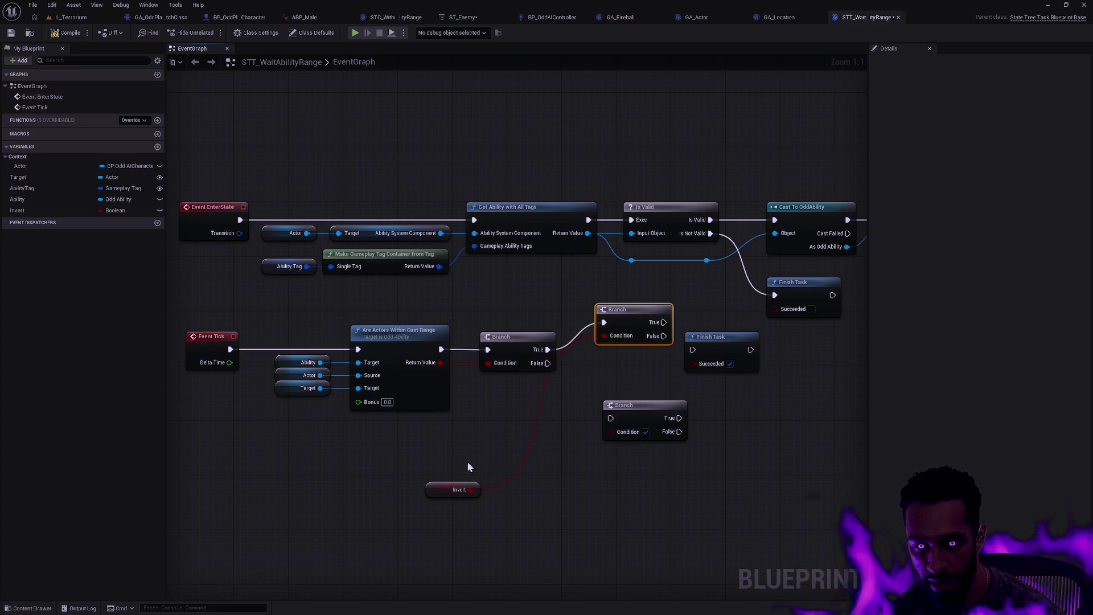
drag(451, 492, 588, 390)
drag(619, 358, 618, 362)
ctrl+click(655, 309)
click(643, 405)
key(Delete)
key(ctrl+c)
key(ctrl+v)
drag(647, 391, 622, 398)
click(575, 384)
Wire the range Branch's False output to the lower Branch, connect both Invert Branches to Finish Task, and save.
drag(547, 363, 604, 411)
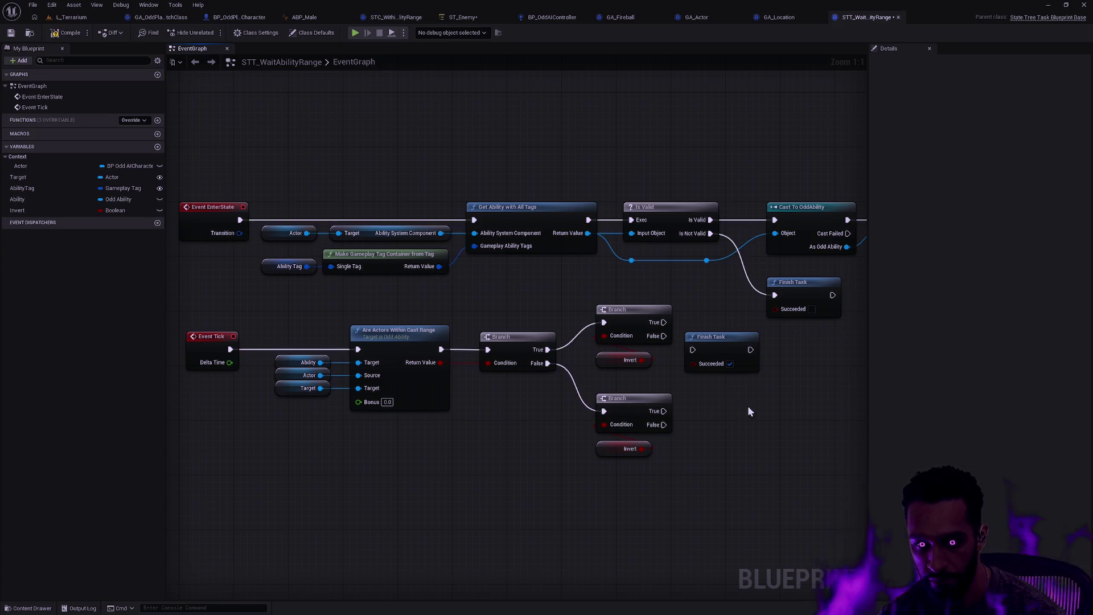
click(624, 353)
drag(625, 353, 638, 353)
click(519, 359)
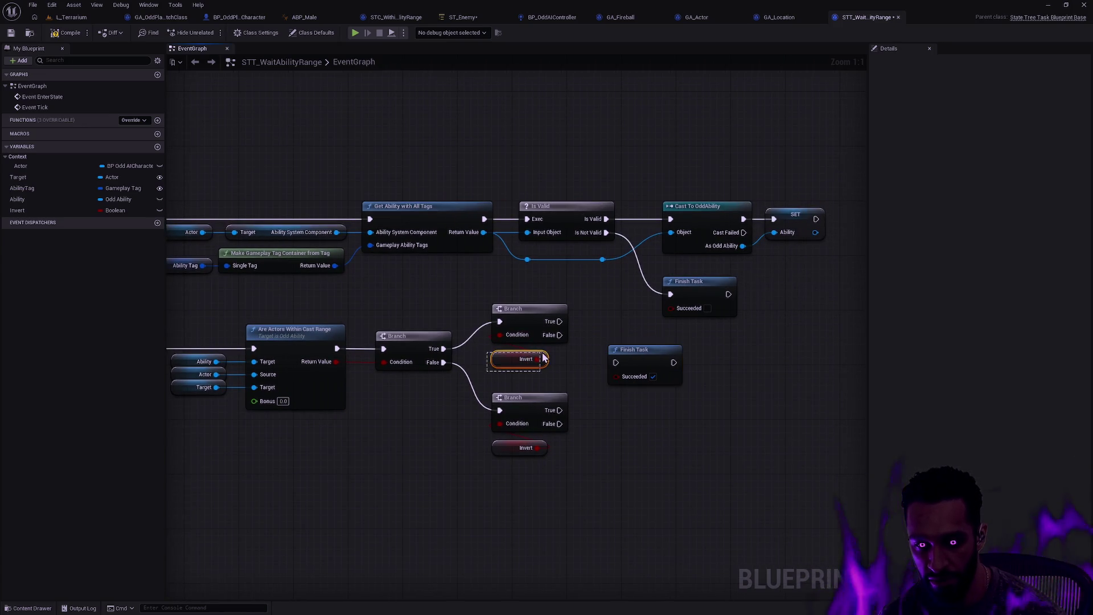
drag(561, 335, 616, 362)
click(586, 310)
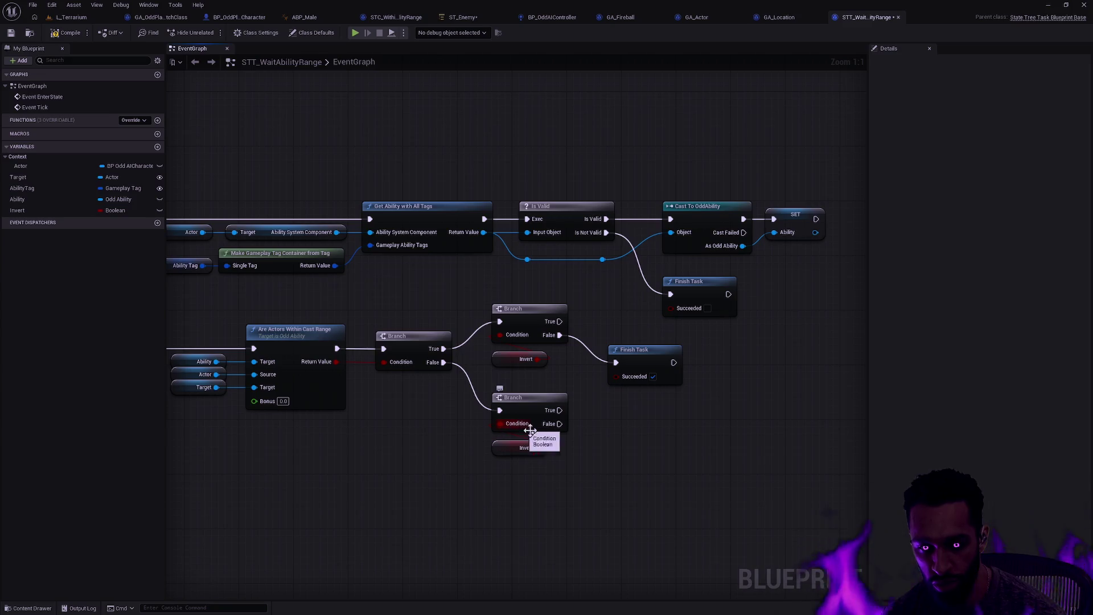
drag(560, 410, 613, 367)
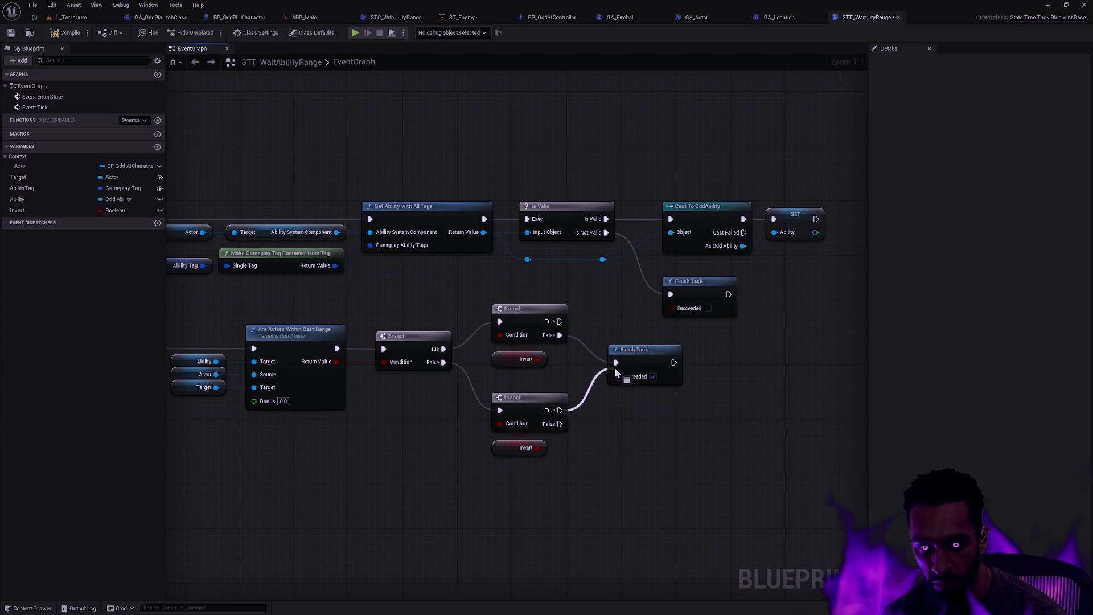
drag(495, 474, 524, 399)
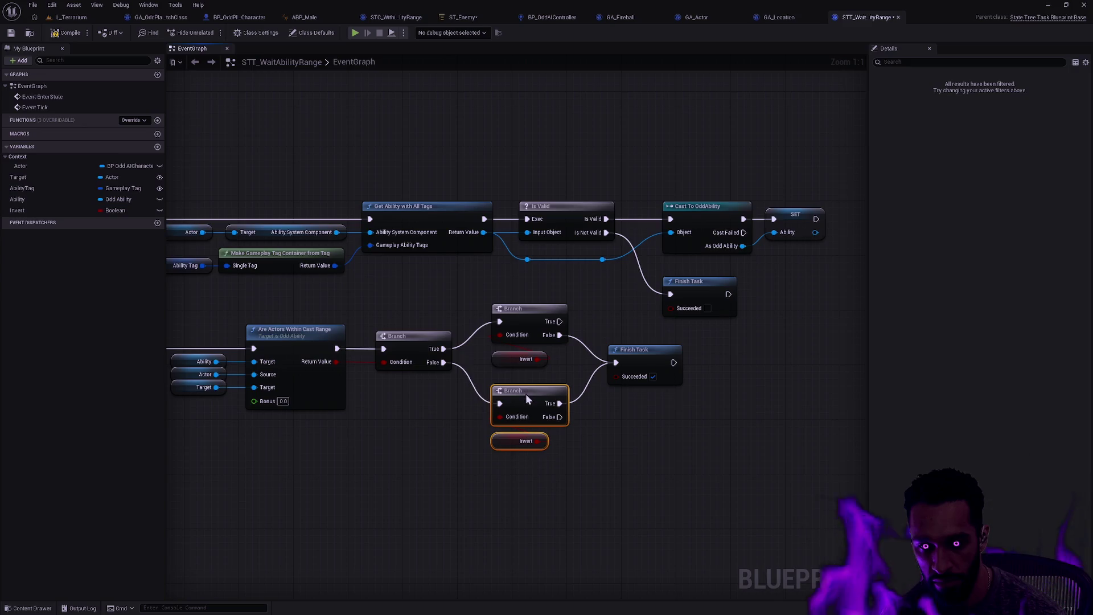
click(575, 384)
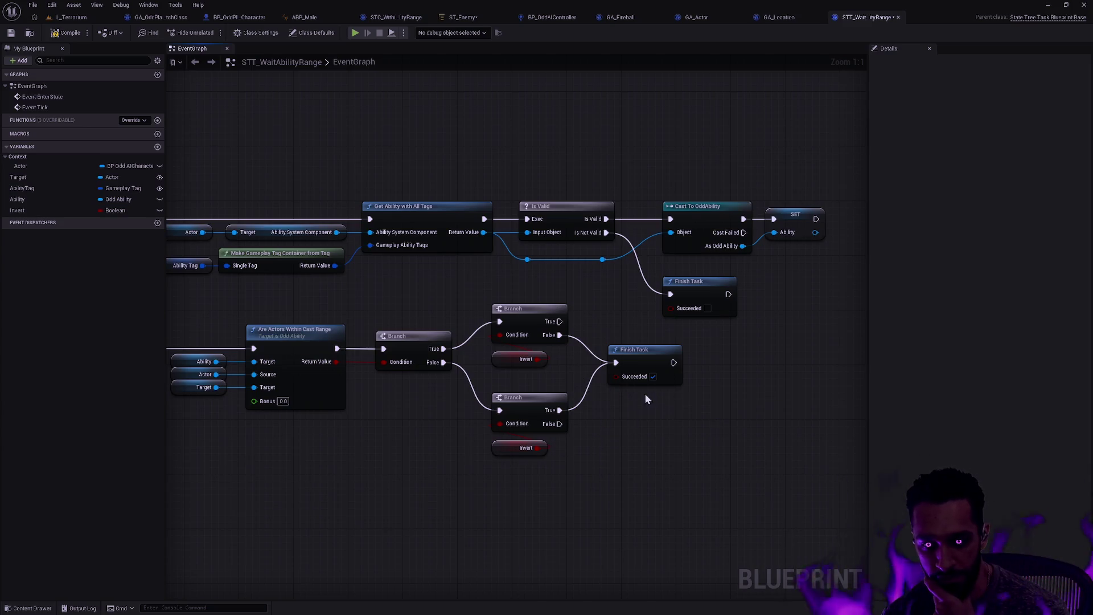
mouse_move(480, 471)
mouse_down()
mouse_move(557, 423)
mouse_move(529, 391)
mouse_up()
click(438, 297)
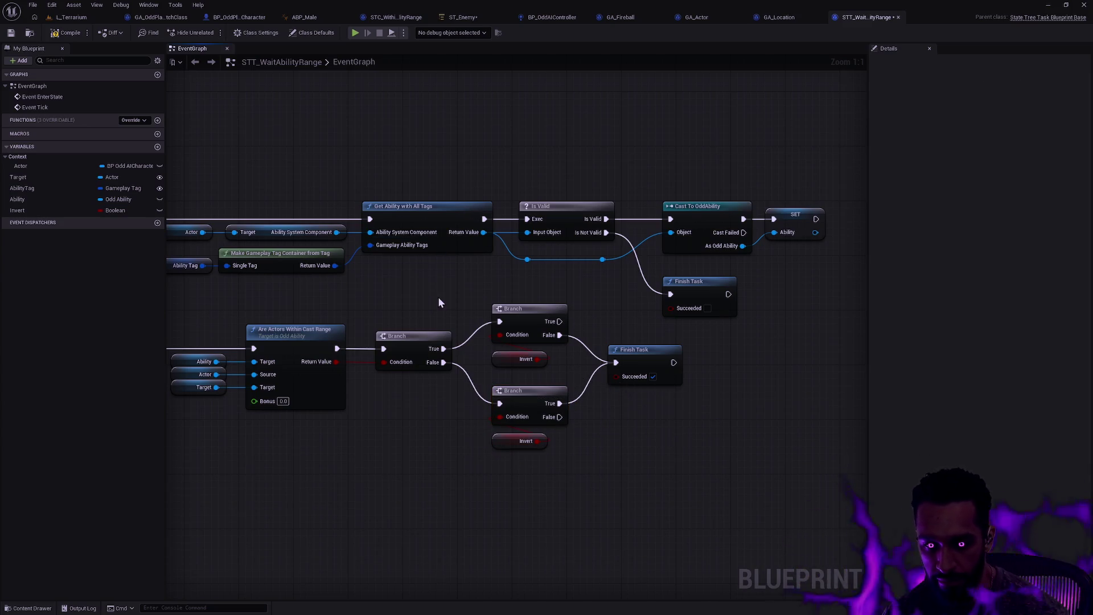
click(11, 32)
click(461, 17)
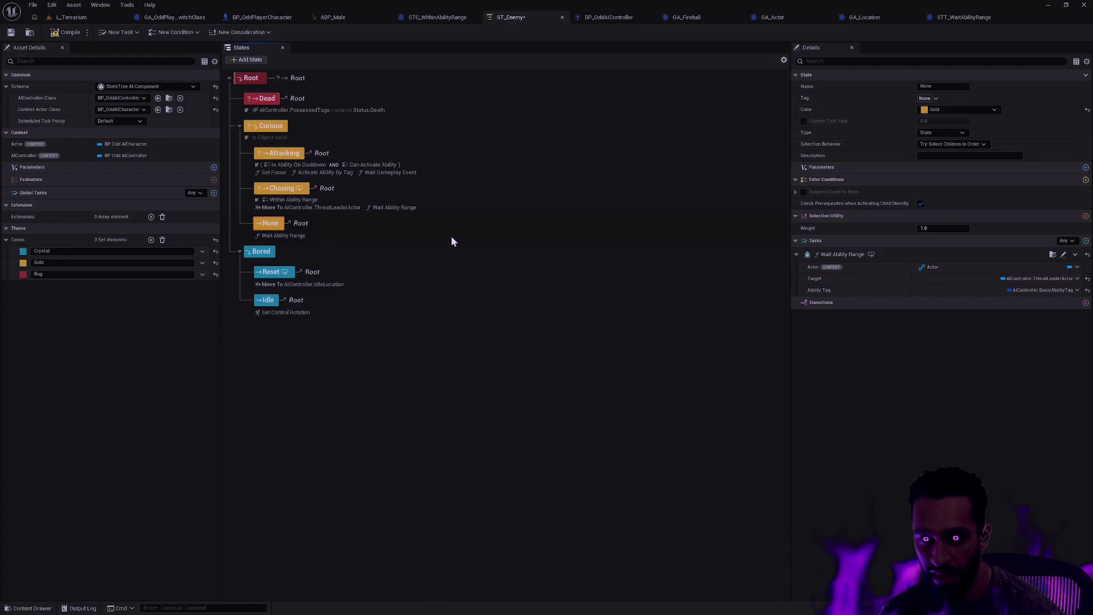
Recompile STT_WaitAbilityRange so the Invert option appears in the state tree.
click(68, 33)
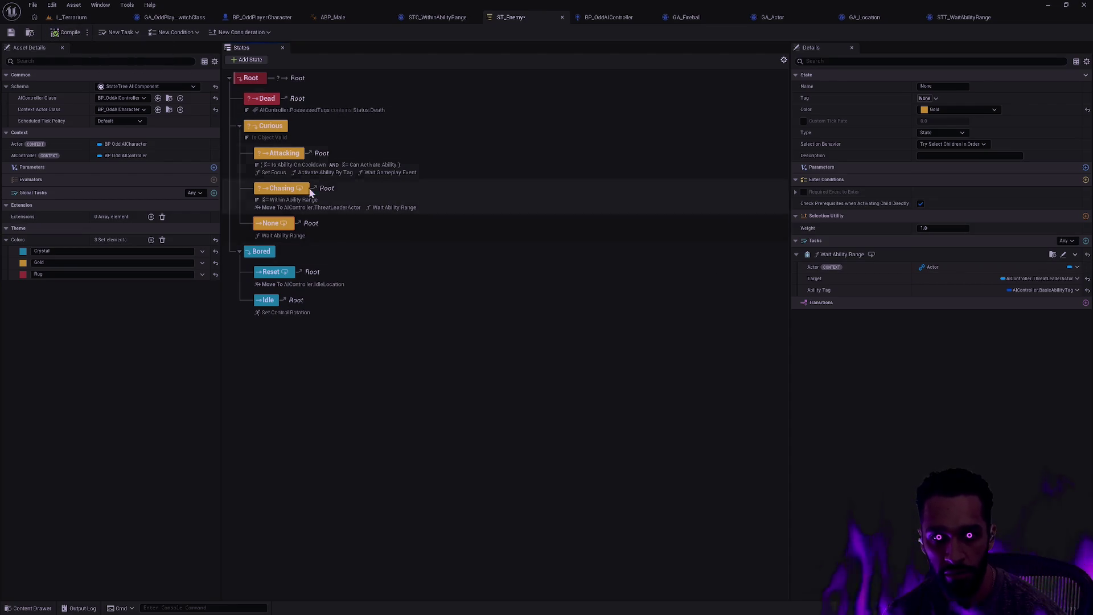
click(964, 17)
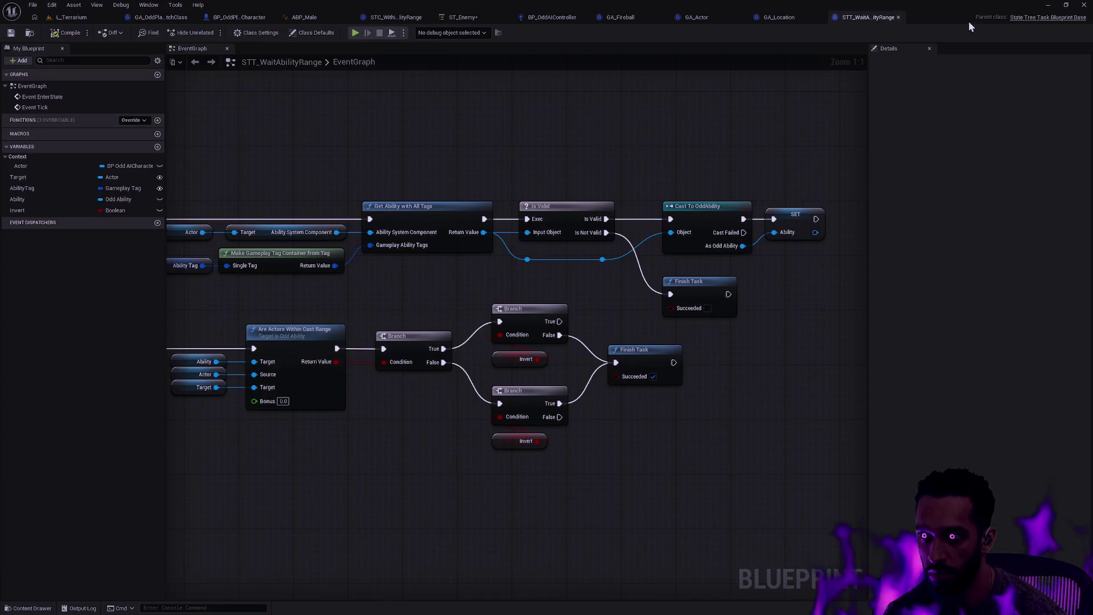
click(58, 210)
click(66, 35)
click(472, 18)
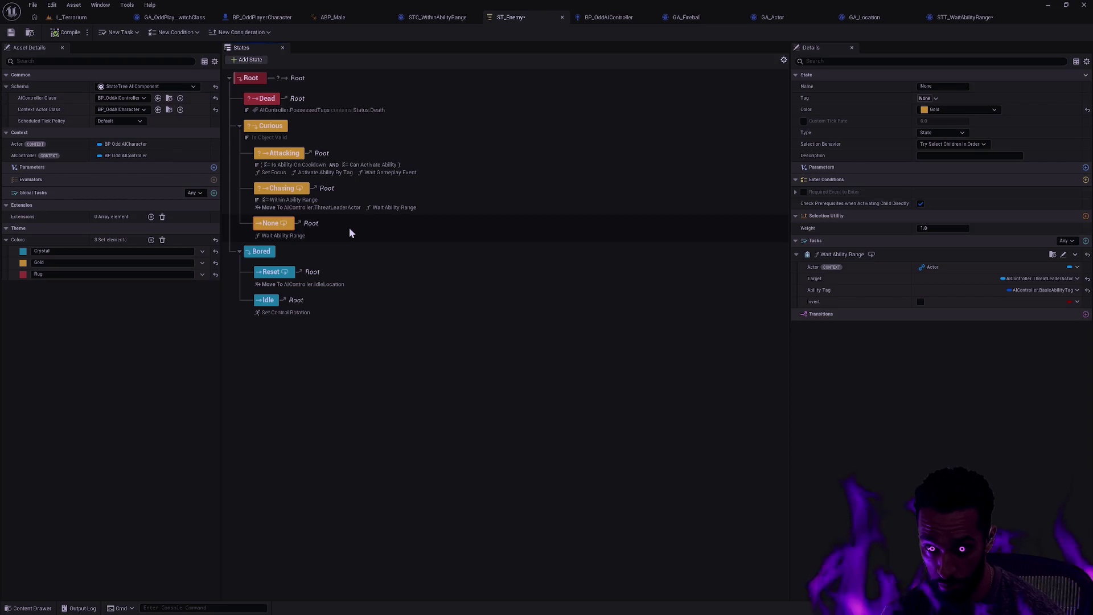
Enable Invert on Wait Ability Range, rename the None state to CoolingDown, and save ST_Enemy.
click(921, 302)
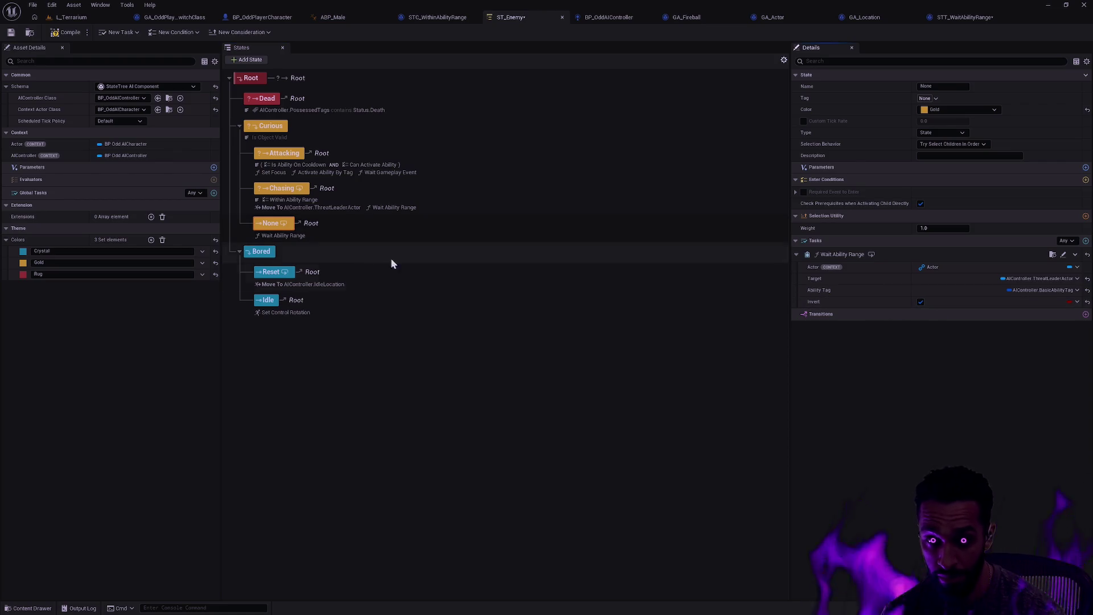
click(949, 85)
text(Waiting)
key(Return)
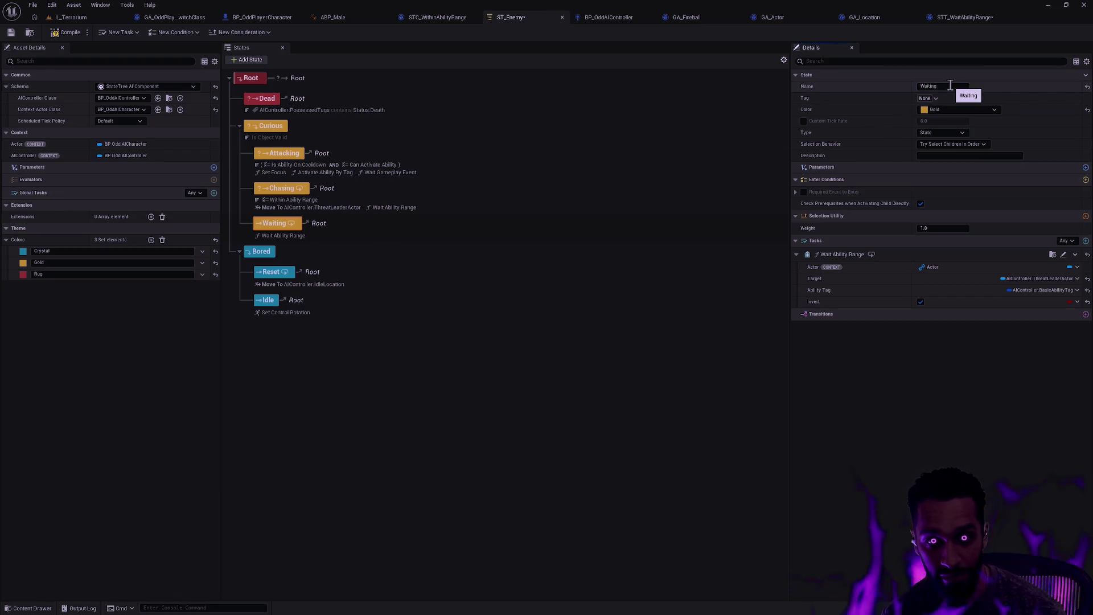
click(951, 84)
text(CoolingDown)
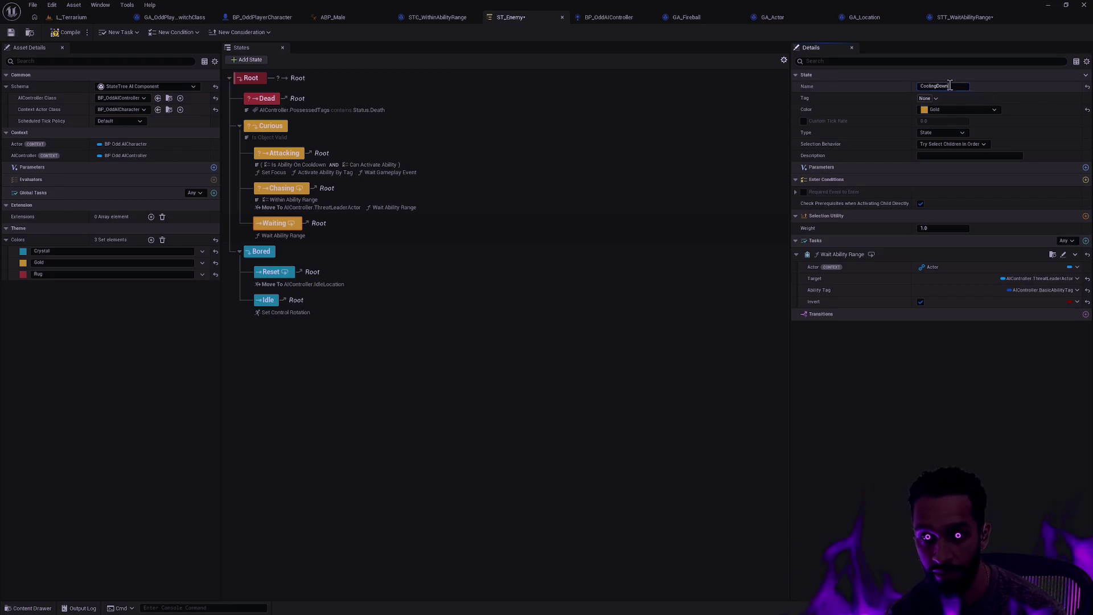
key(Return)
click(468, 386)
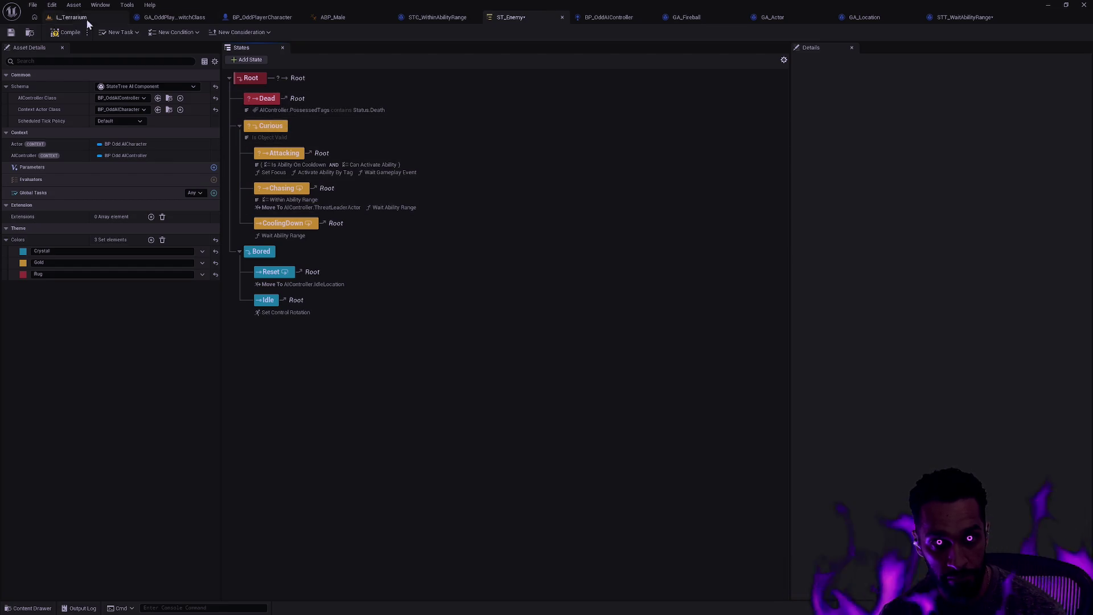
click(15, 32)
Play From Here in L_Terrarium, walk the character until an enemy reaches it, then stop.
click(74, 17)
right_click(562, 257)
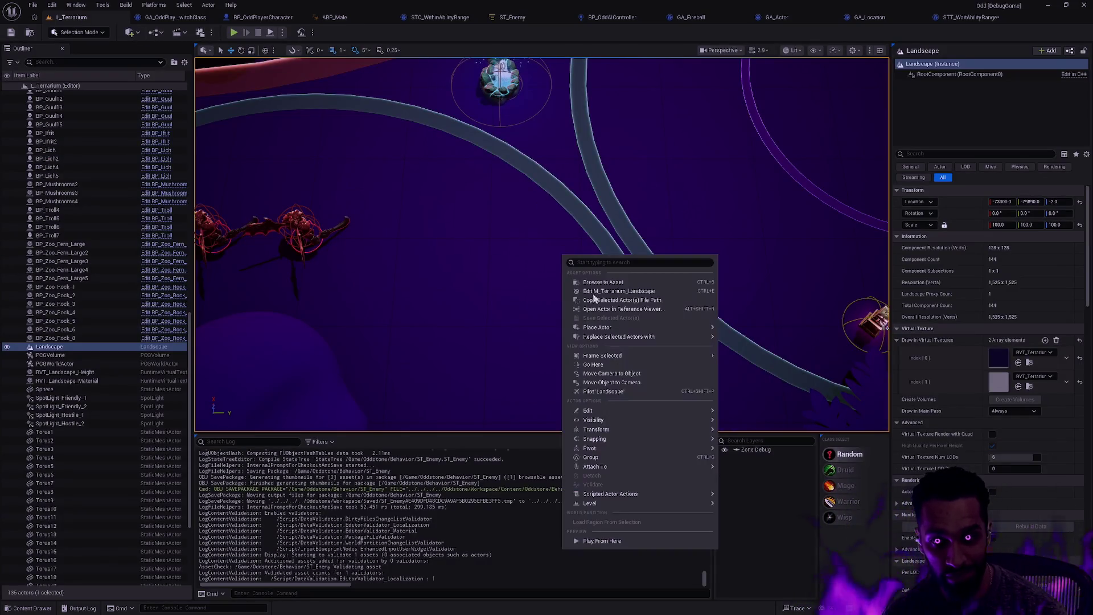
click(614, 542)
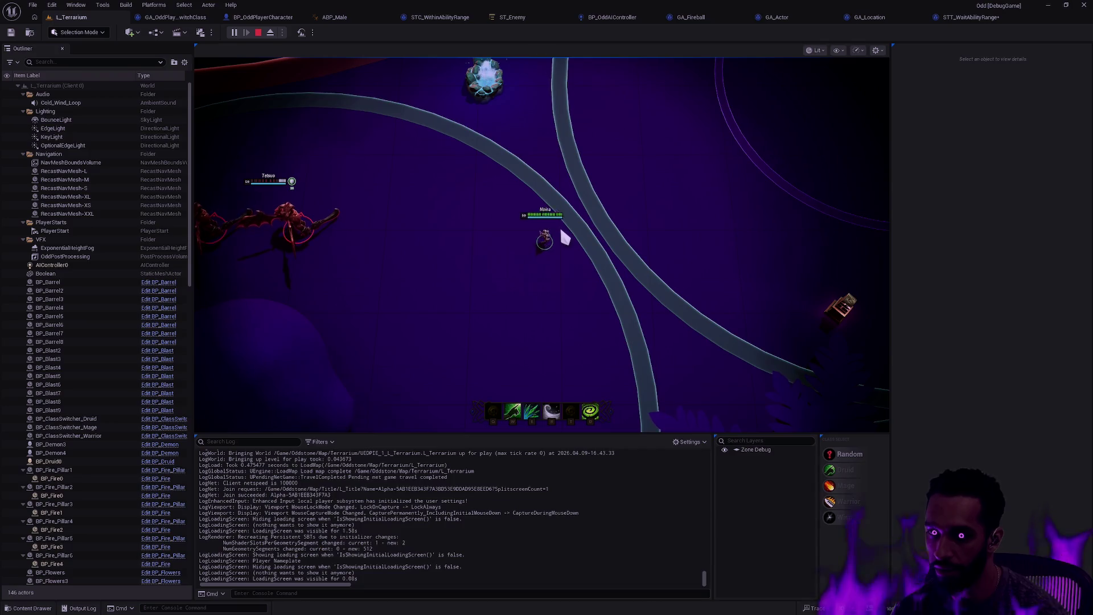
click(535, 250)
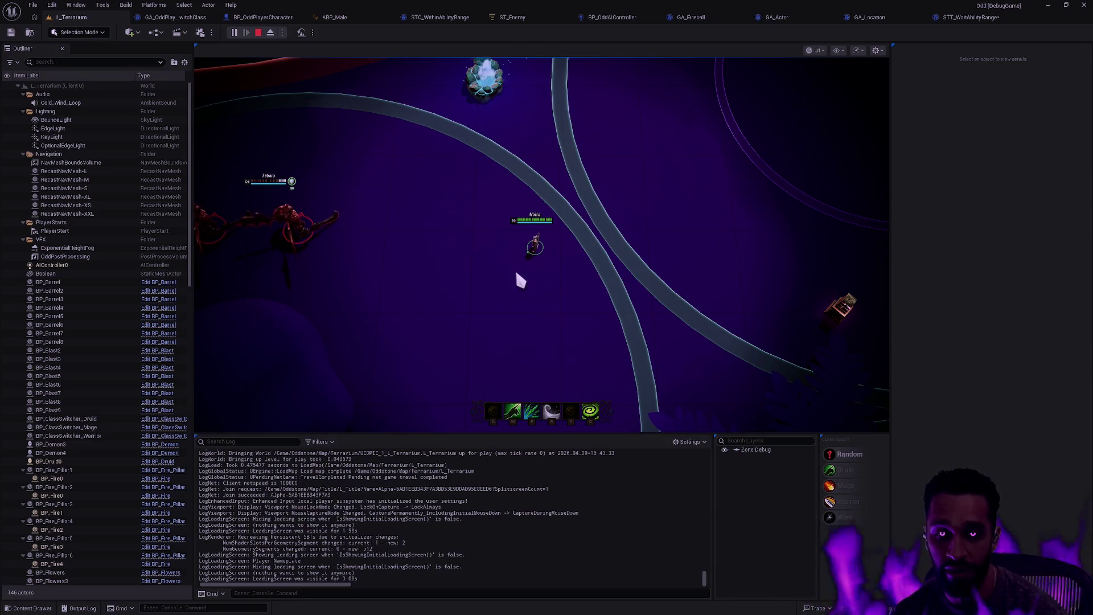
click(517, 276)
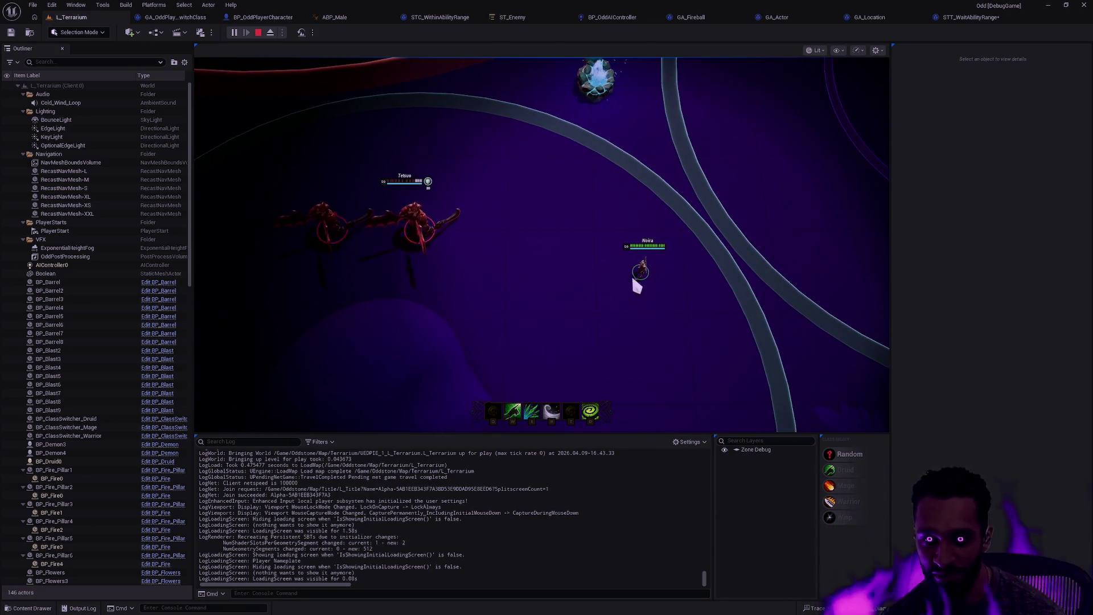
right_click(607, 271)
right_click(652, 277)
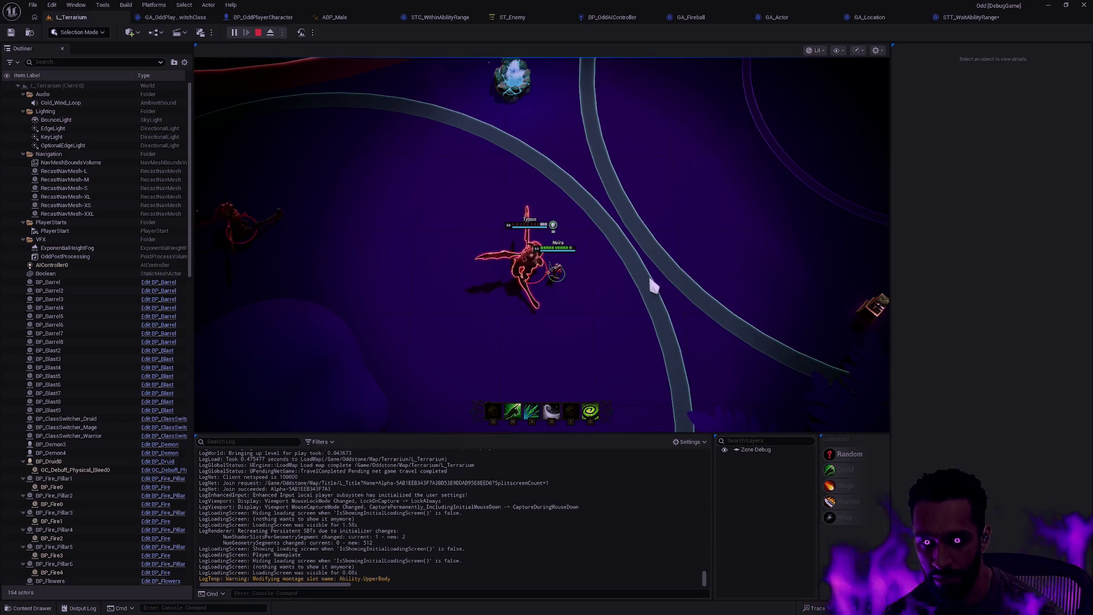
key(Escape)
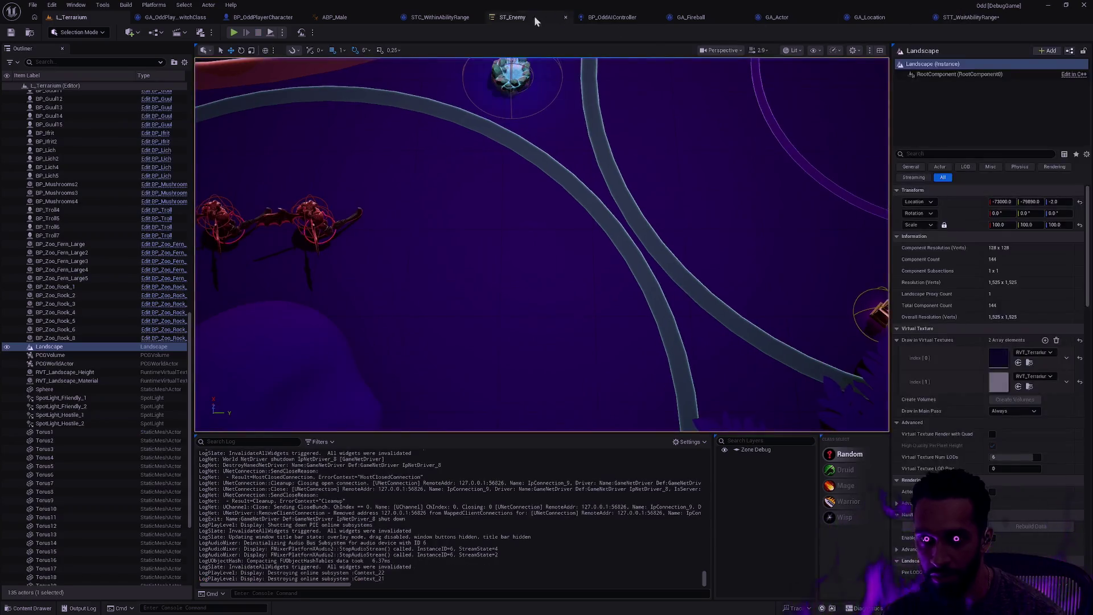
click(534, 16)
click(385, 234)
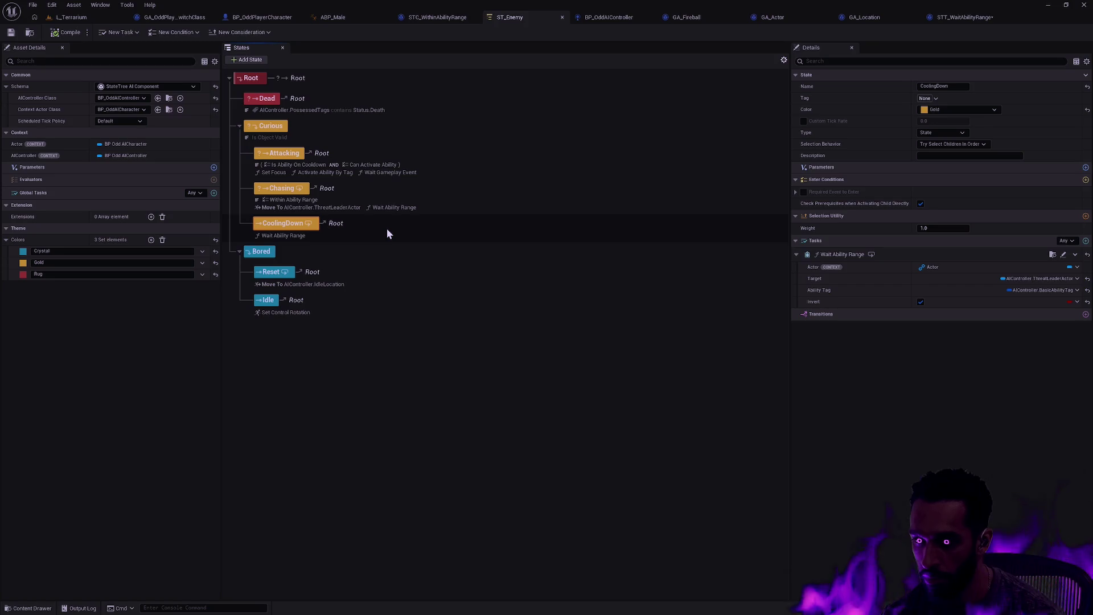
click(964, 19)
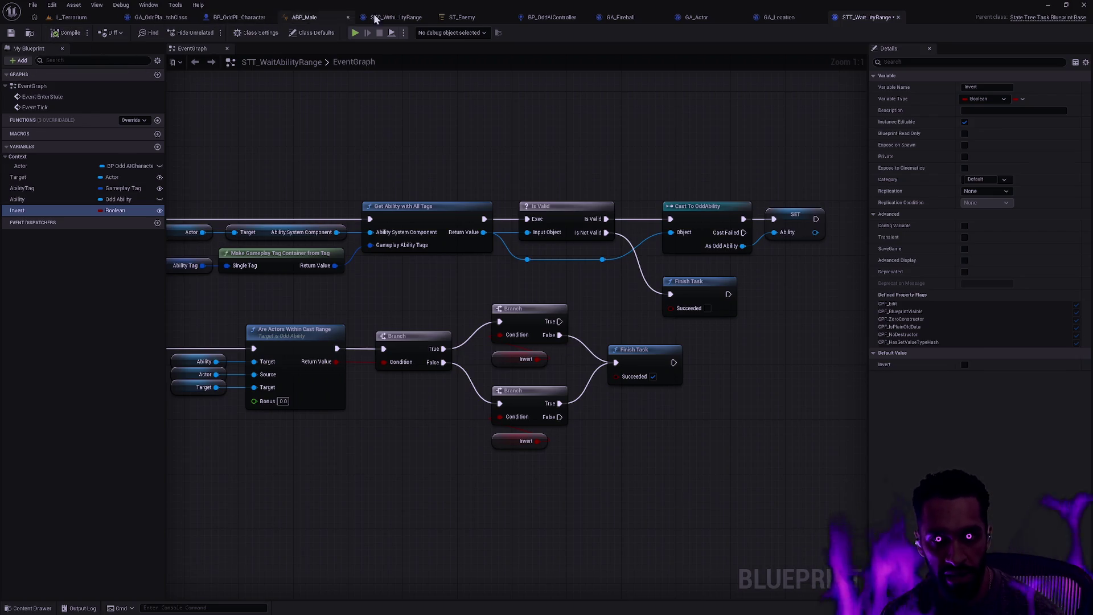
click(464, 18)
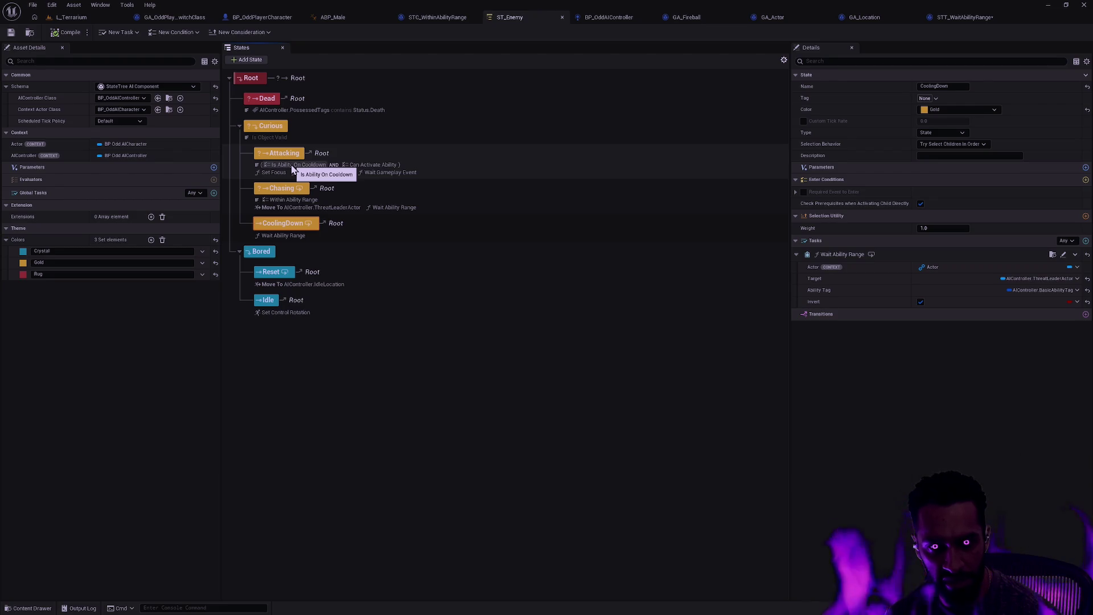
Paste Attacking's Is Ability On Cooldown condition onto the CoolingDown state.
click(292, 167)
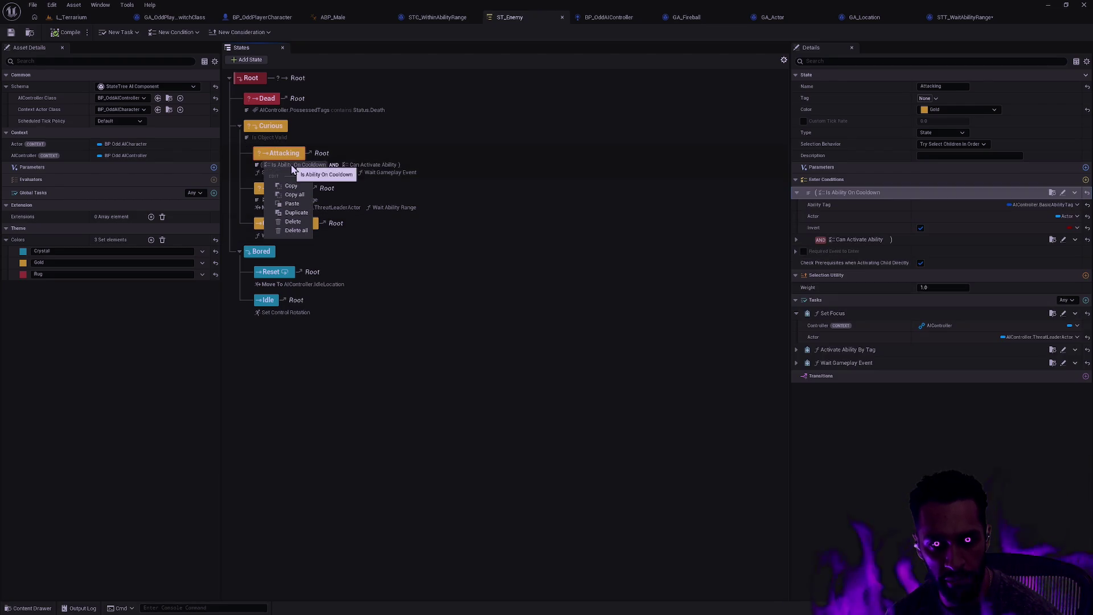
right_click(291, 228)
mouse_move(330, 282)
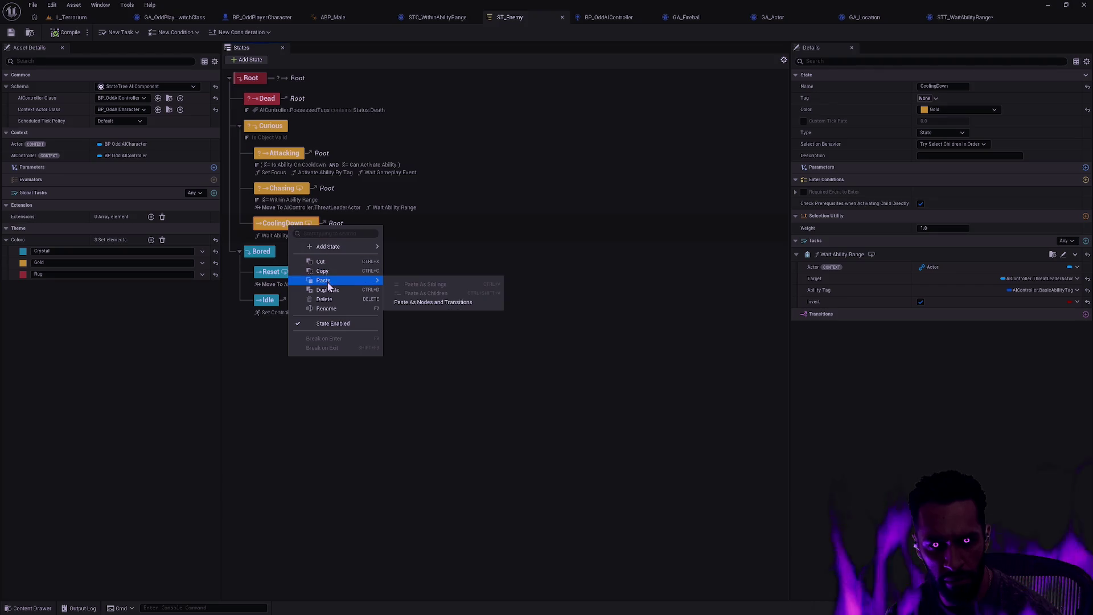
click(414, 302)
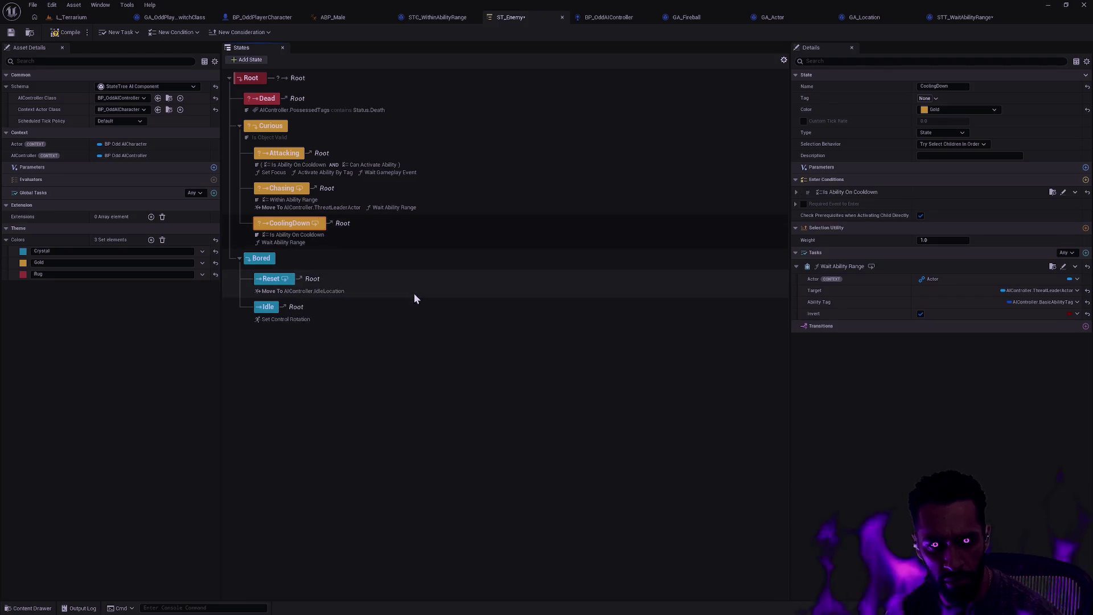
click(295, 235)
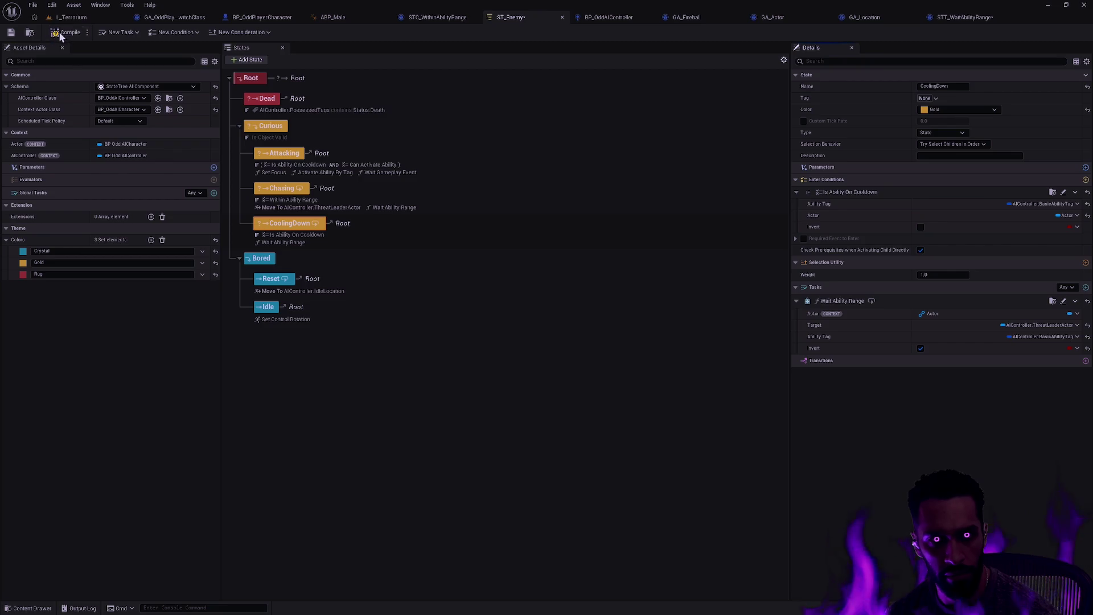
Compile and save ST_Enemy, then open the L_Terrarium viewport's play options.
click(11, 32)
click(72, 17)
right_click(568, 257)
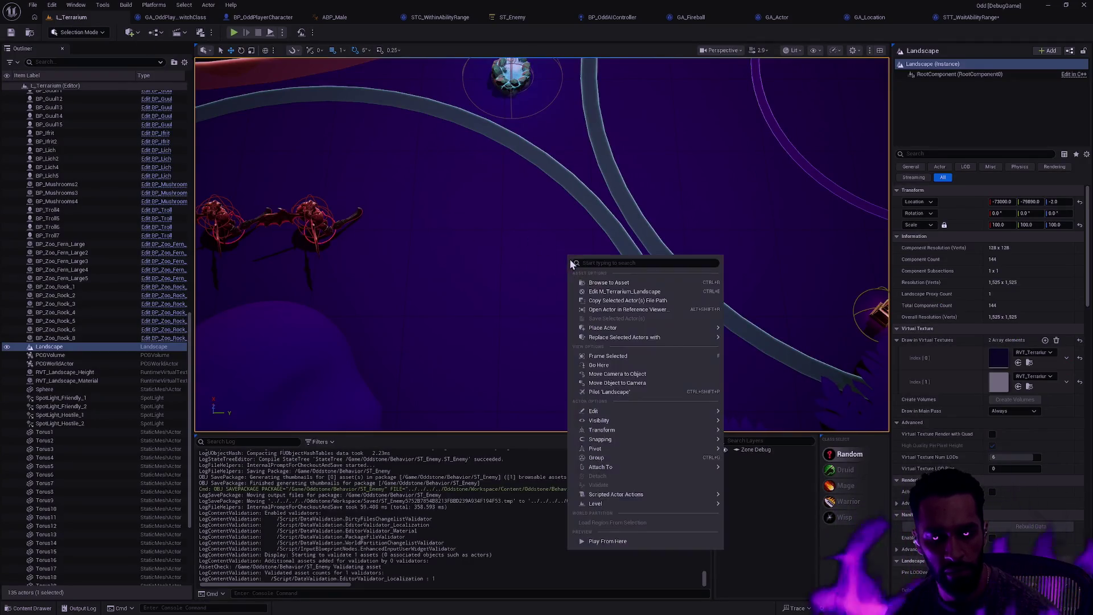
mouse_move(623, 494)
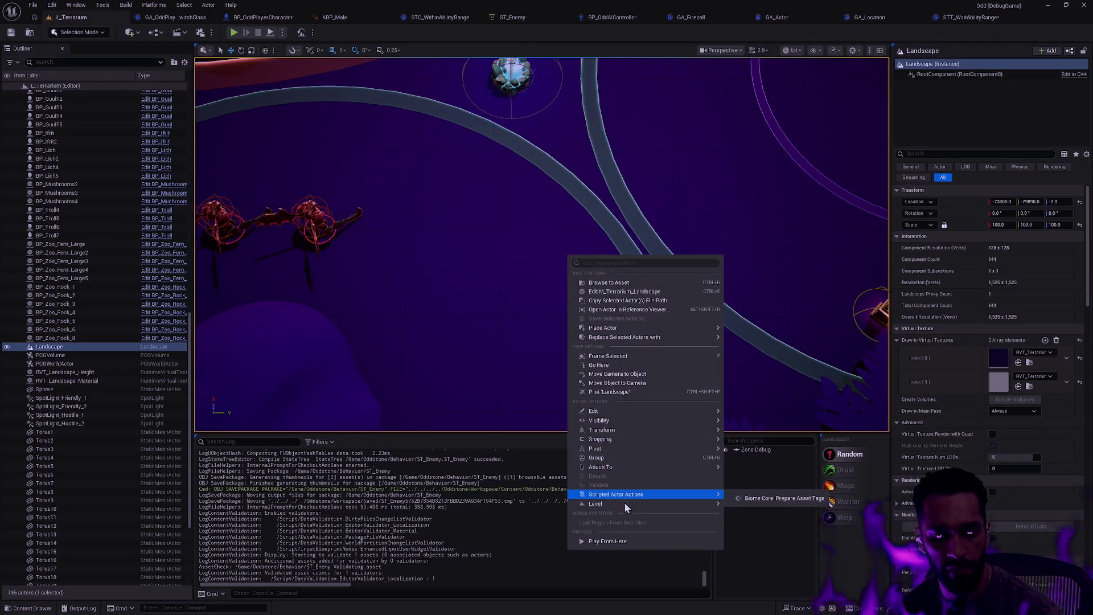
click(626, 542)
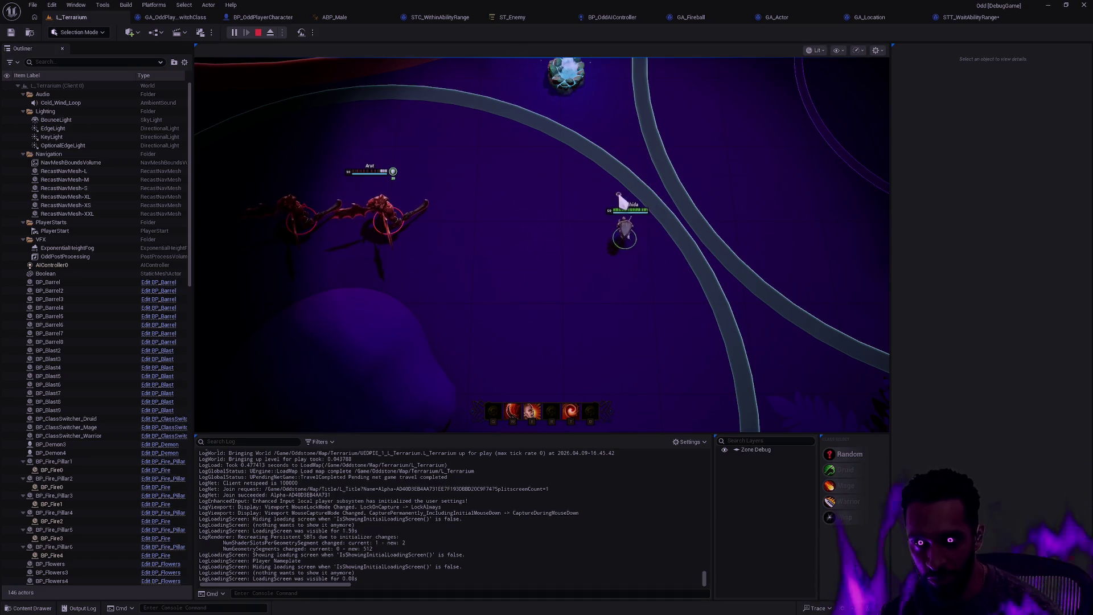
click(589, 236)
click(556, 245)
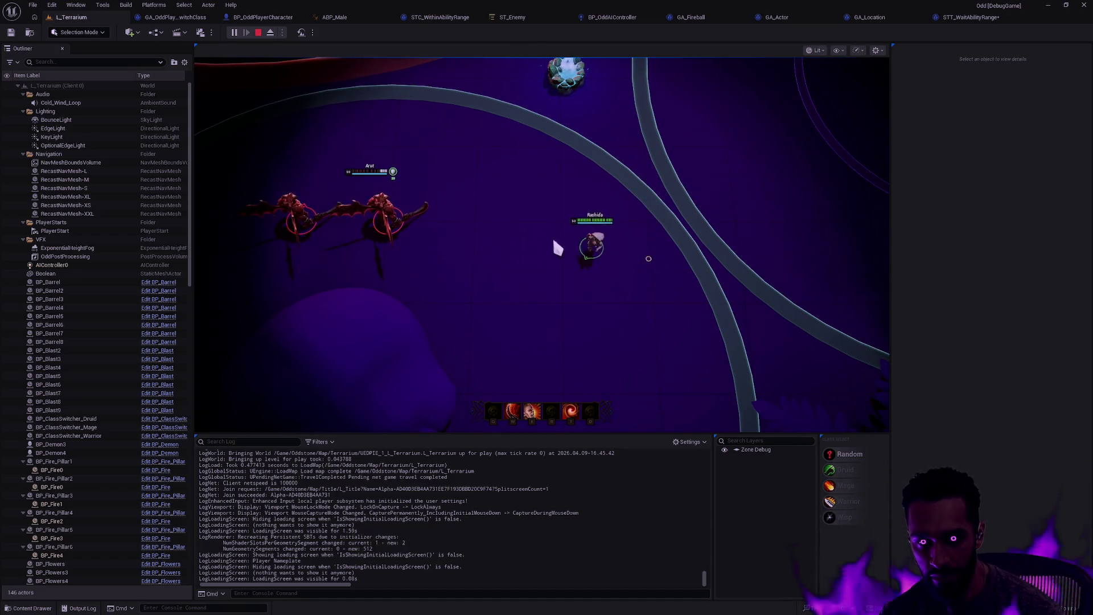
click(622, 257)
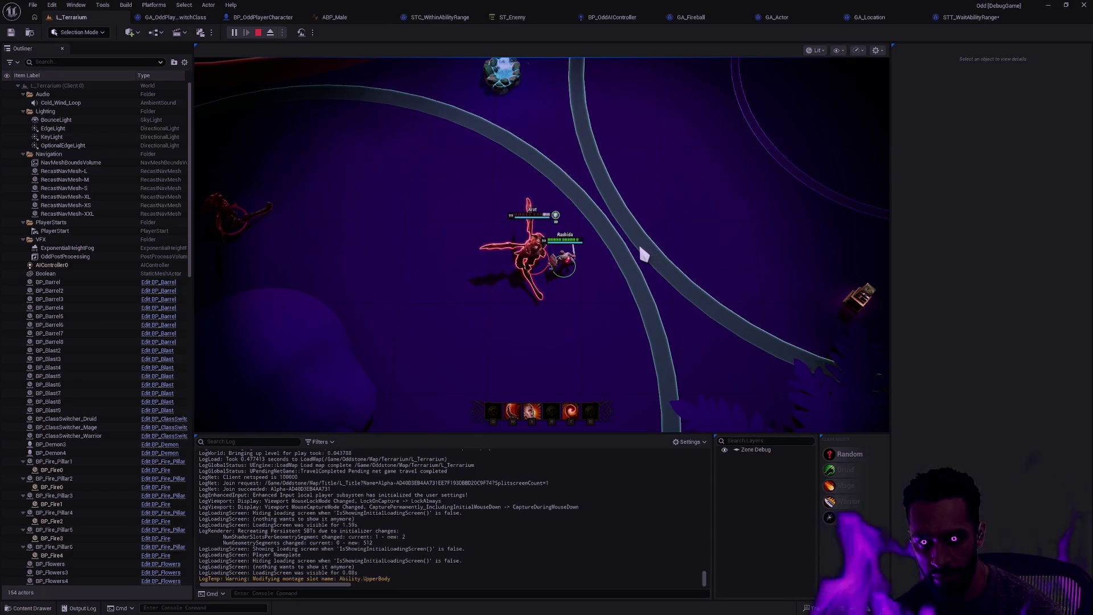
key(Escape)
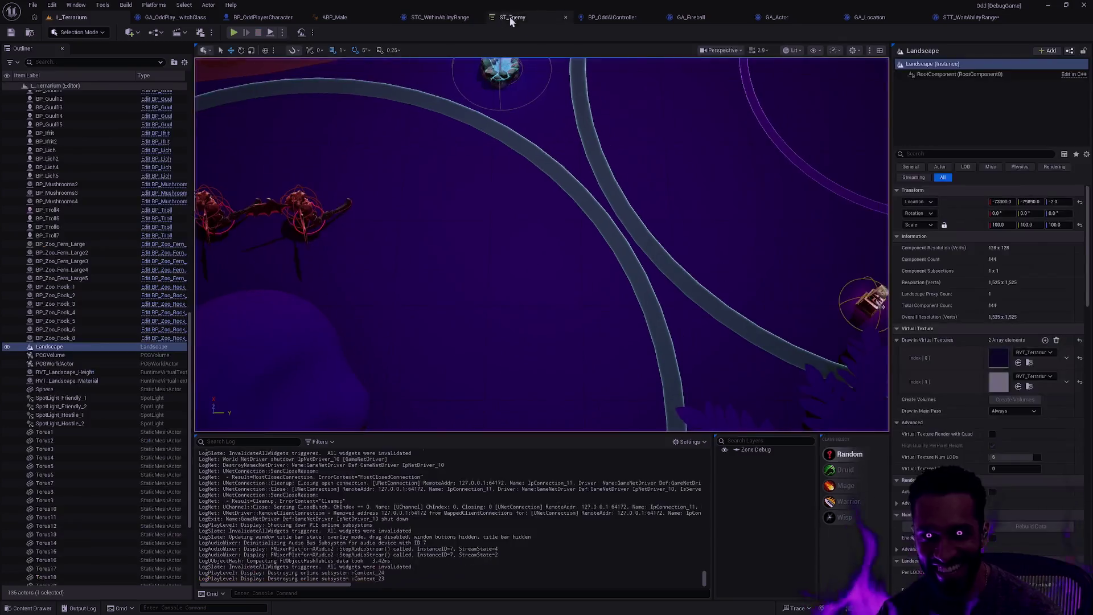
Delete the Is Ability On Cooldown condition from CoolingDown.
click(512, 18)
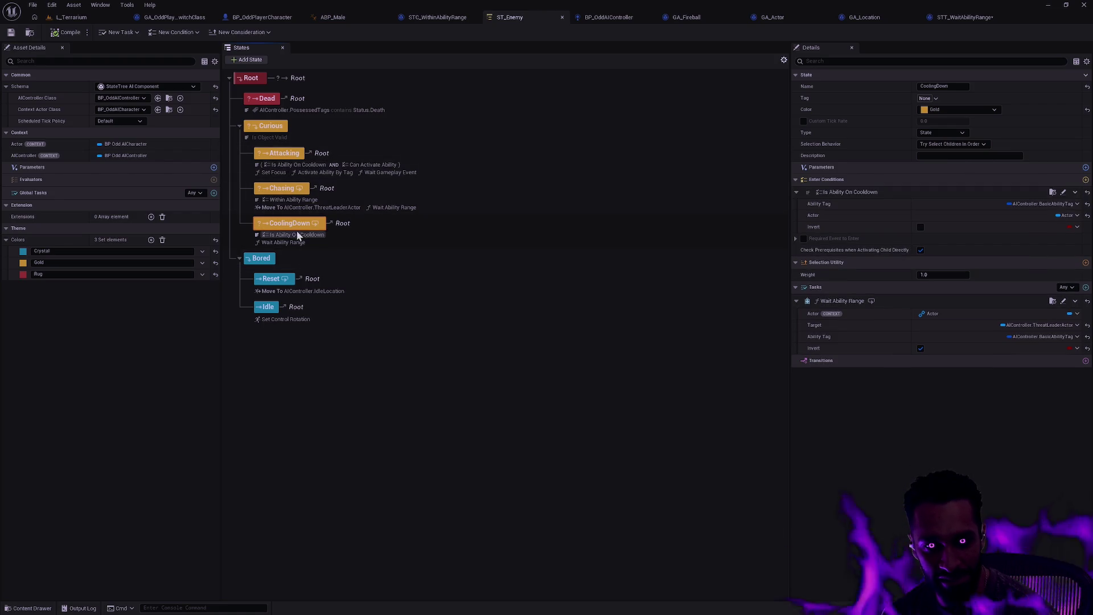
right_click(263, 236)
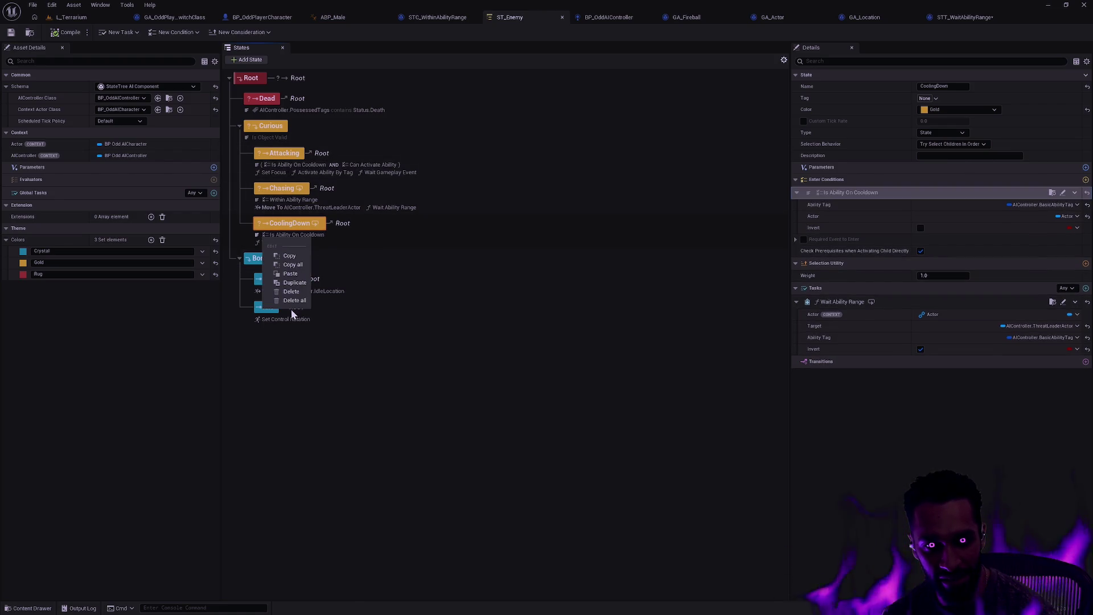
click(287, 298)
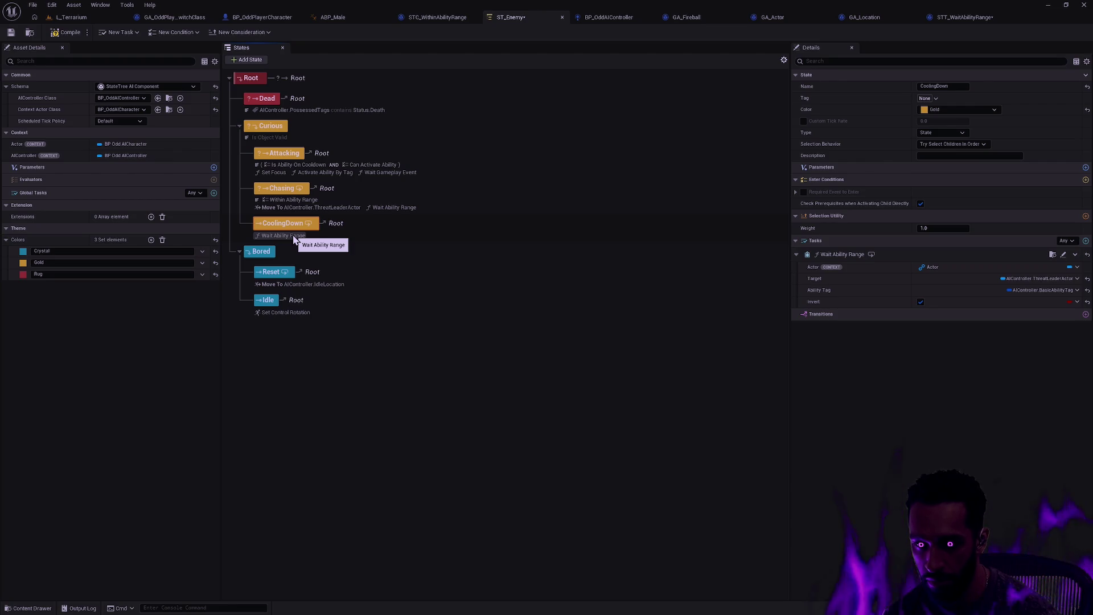
right_click(357, 226)
mouse_move(422, 246)
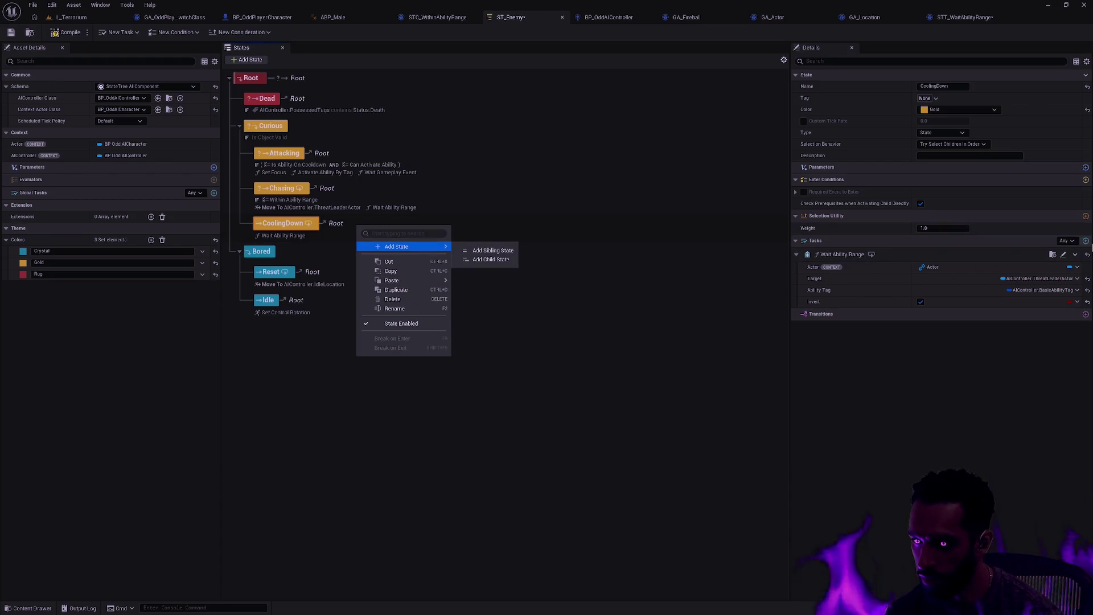
Add a Debug Sphere task bound to Actor, with Offset Z 3000 and salmon red color.
click(1085, 240)
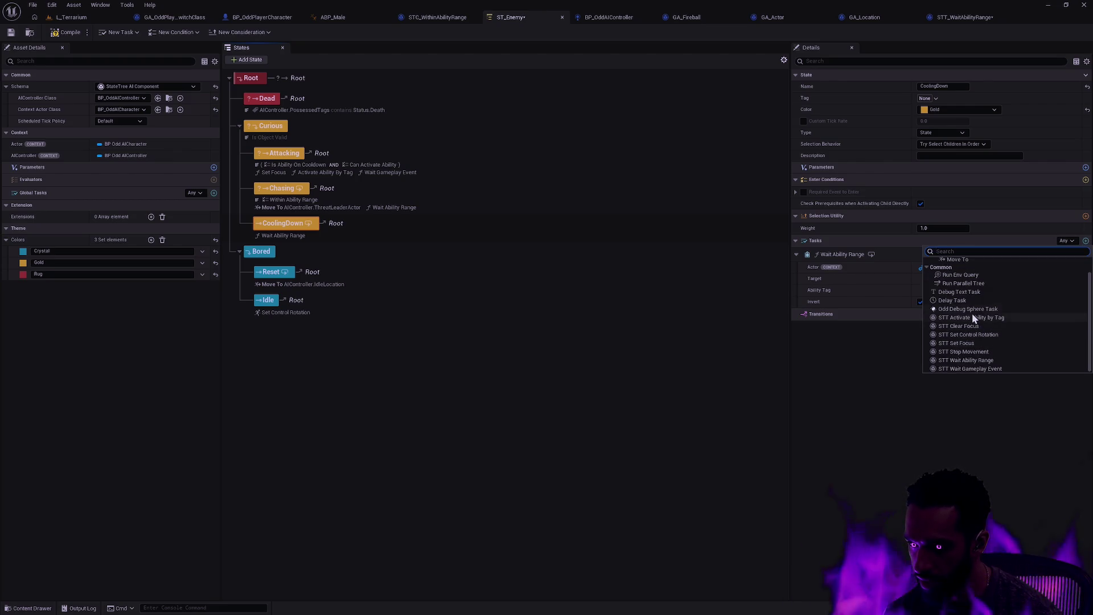
click(971, 325)
click(1077, 362)
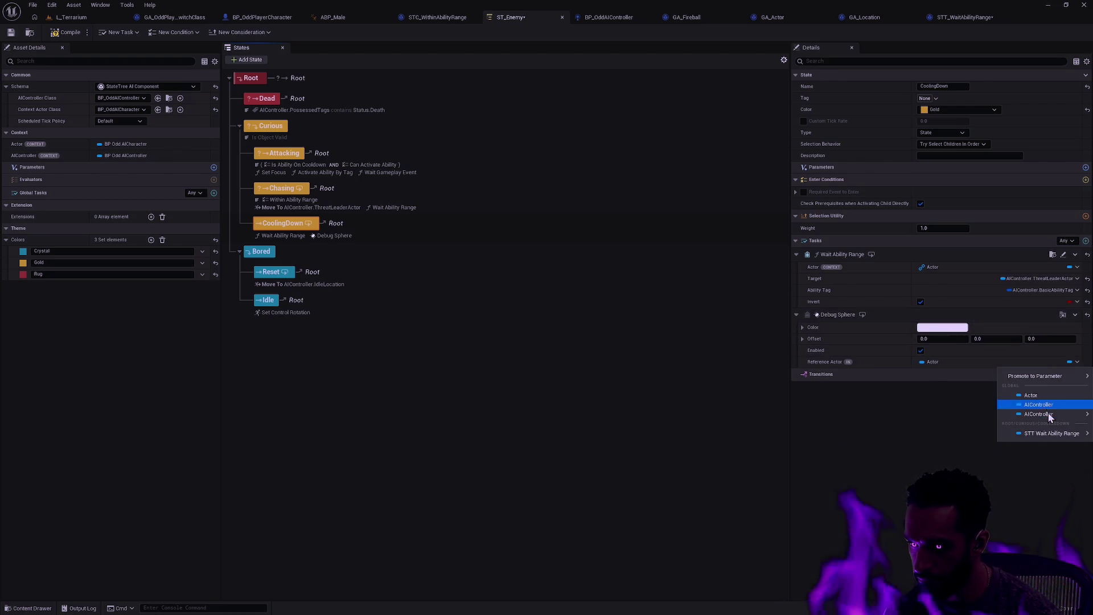
click(1045, 397)
click(1047, 339)
text(3000)
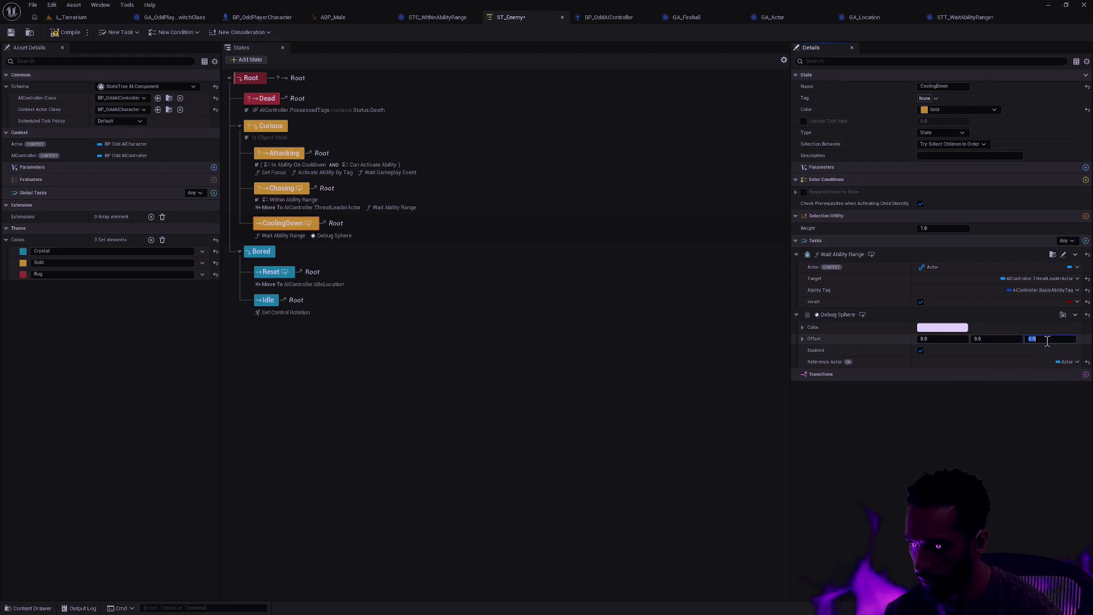
click(931, 326)
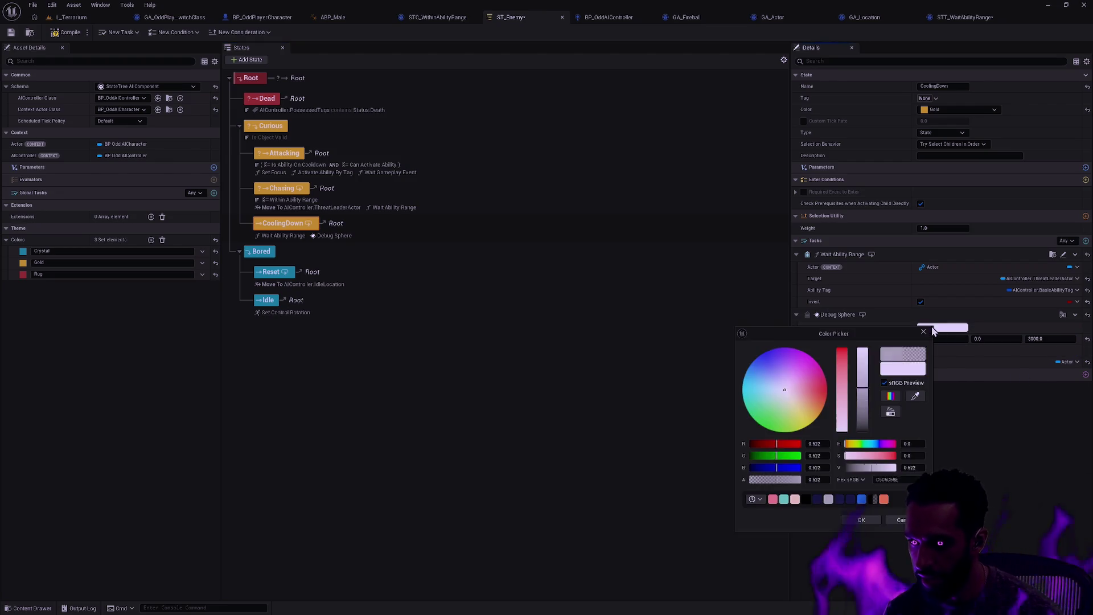
click(884, 499)
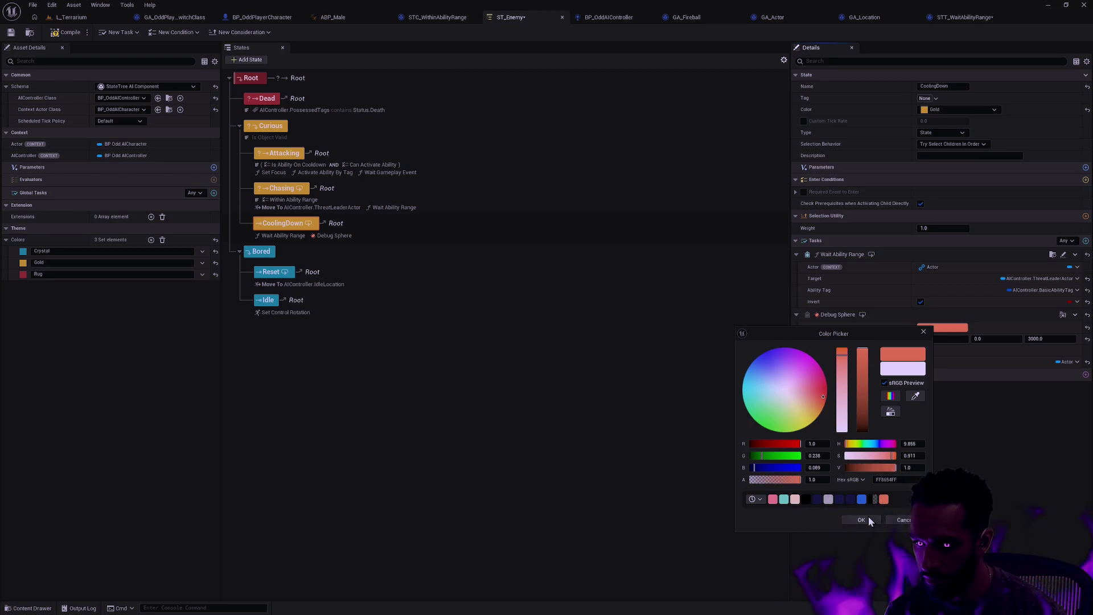
click(861, 519)
click(73, 18)
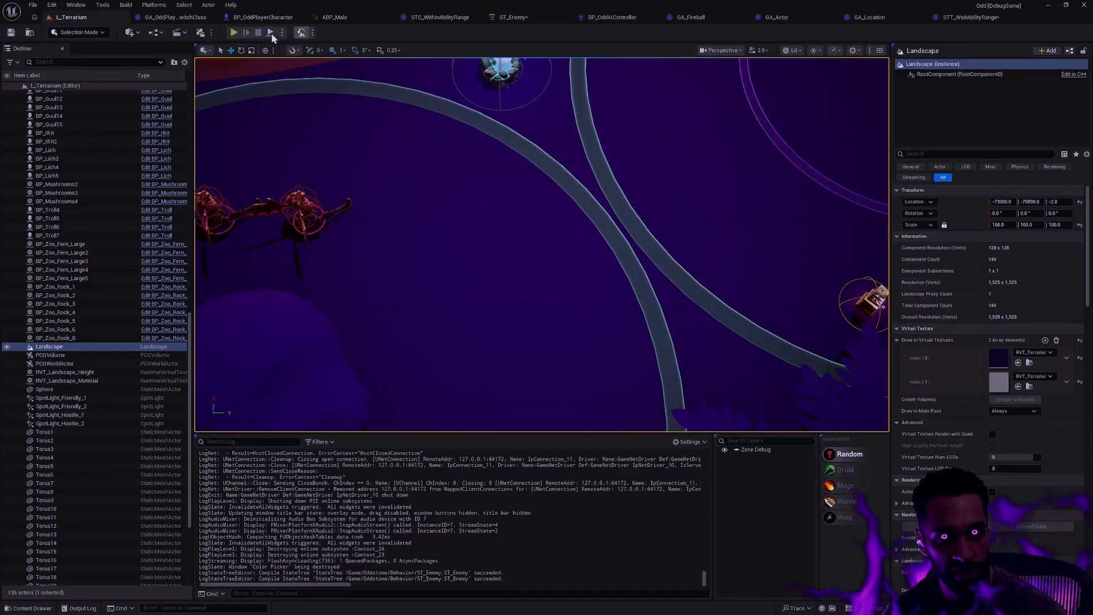
Start play with Alt+P and move the character around the enemies to provoke them.
key(alt+p)
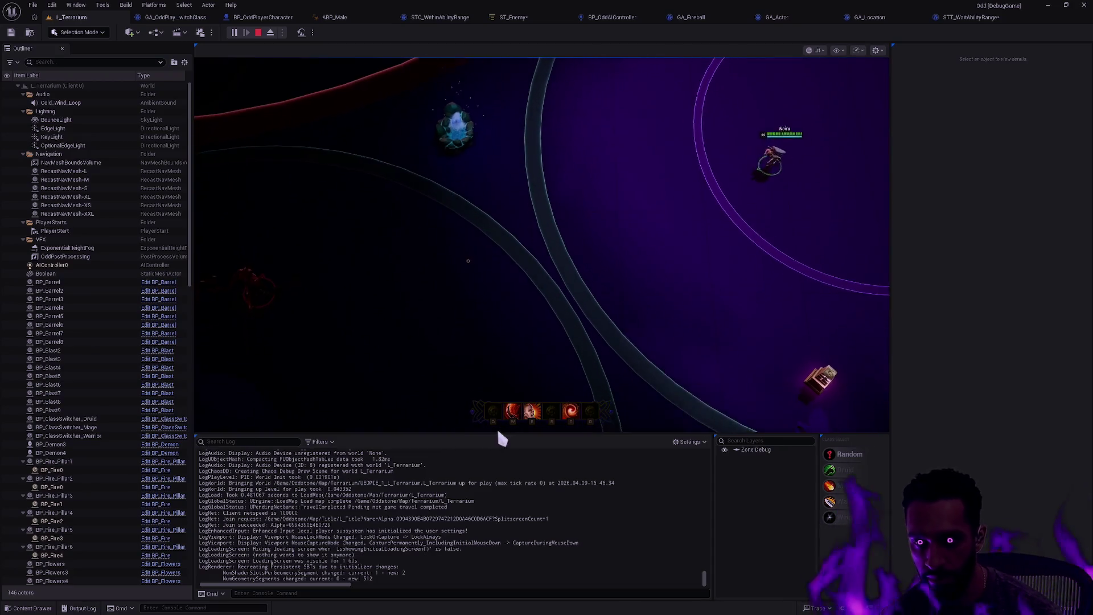
click(448, 267)
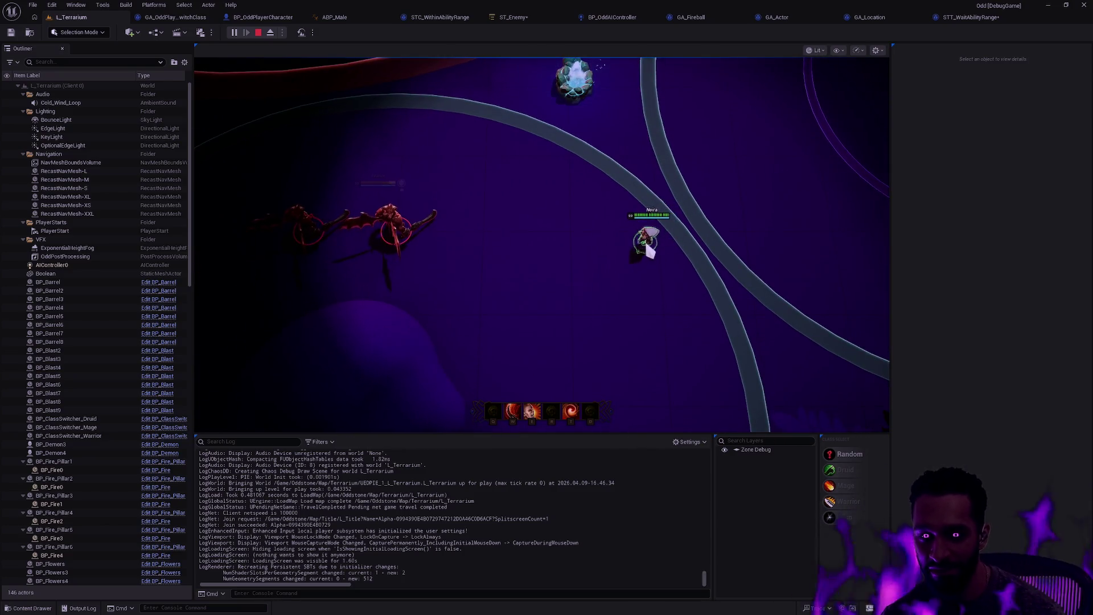
click(618, 269)
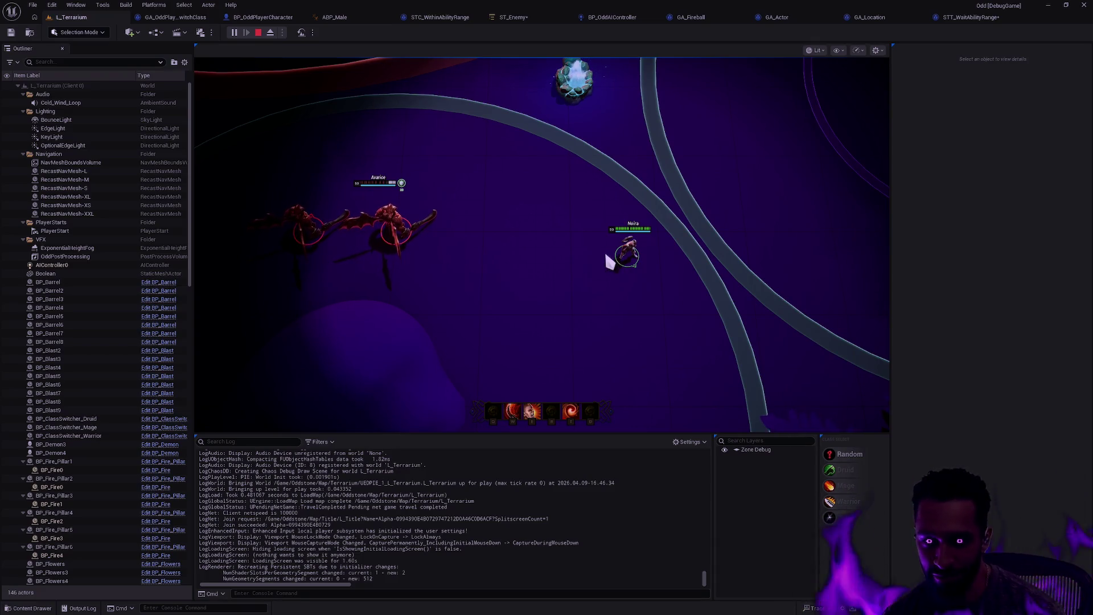
click(584, 248)
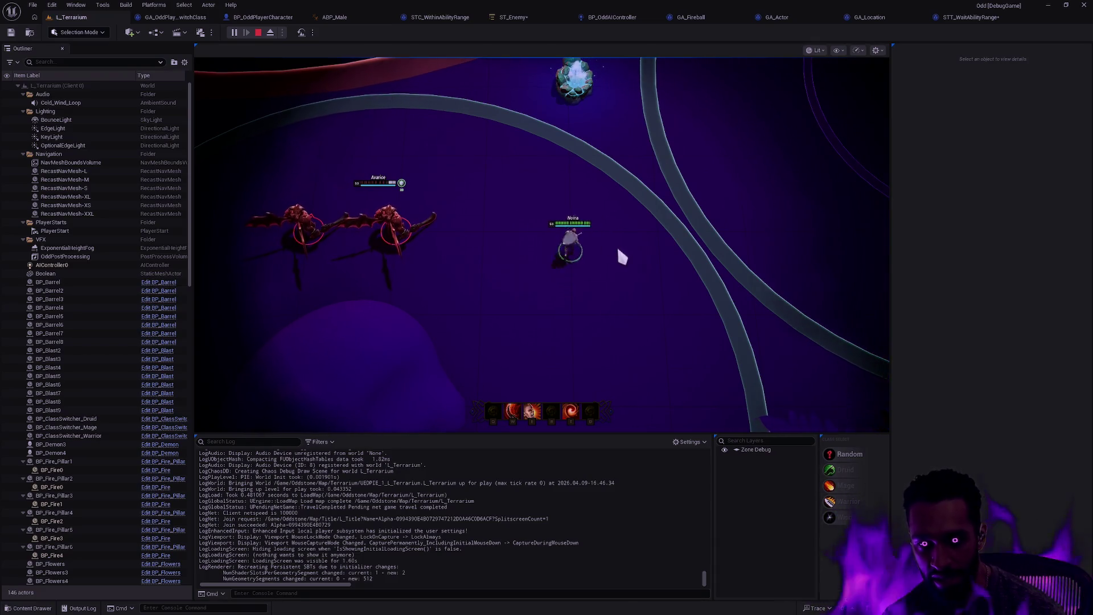
click(537, 242)
click(609, 278)
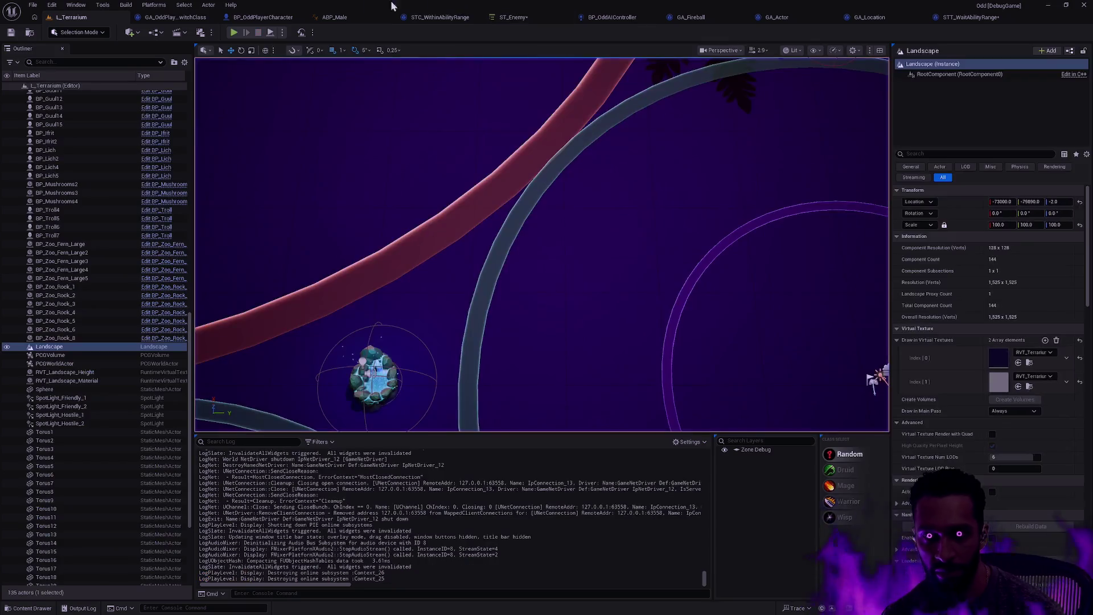
click(510, 17)
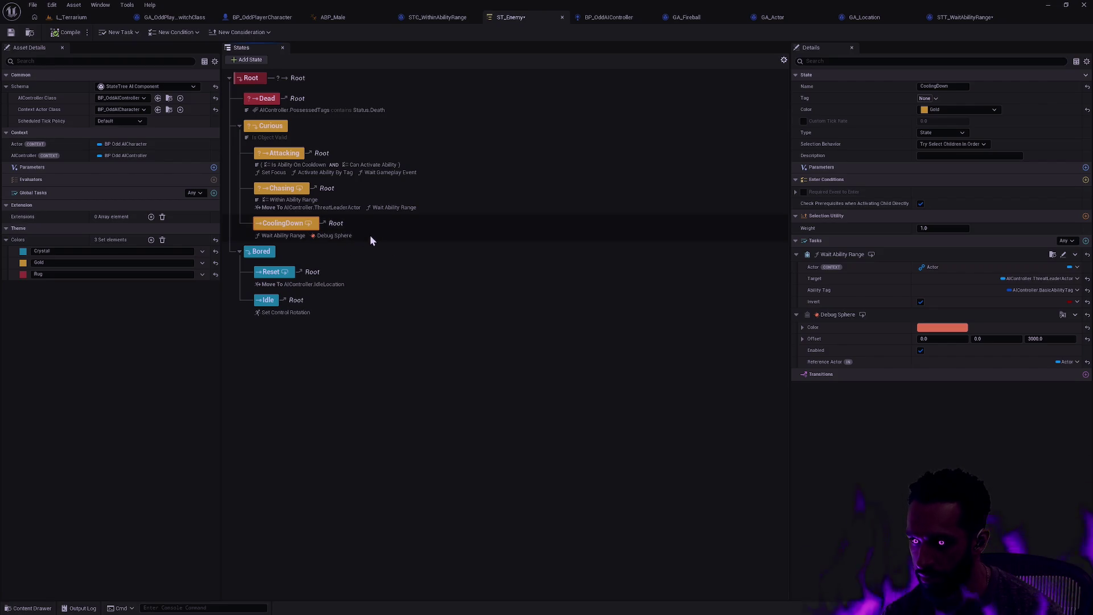
Change the Debug Sphere task's Offset Z to 300.
click(1050, 339)
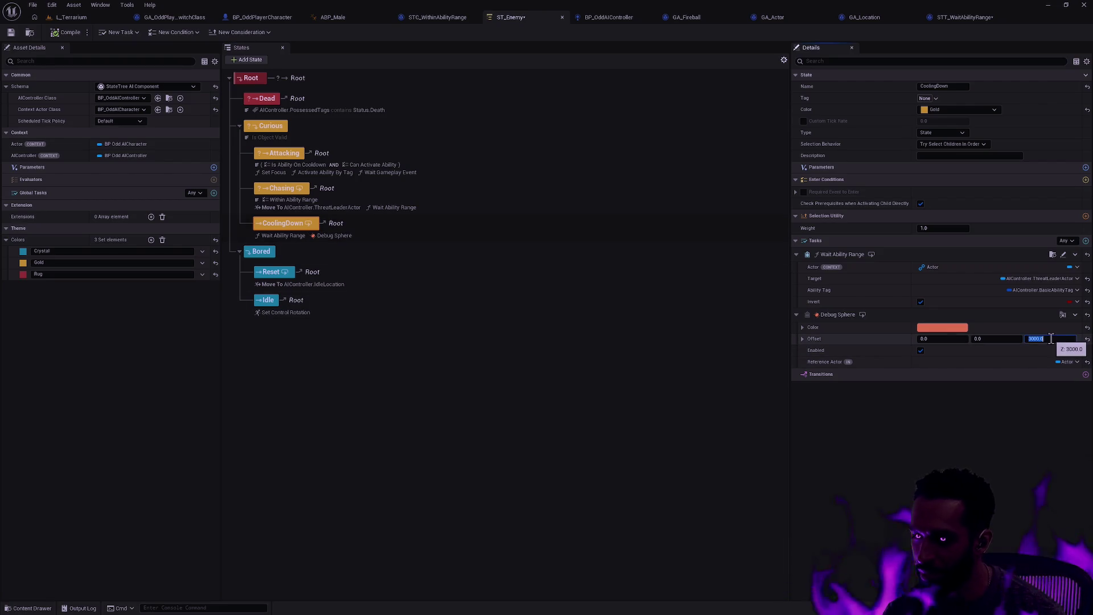
key(Return)
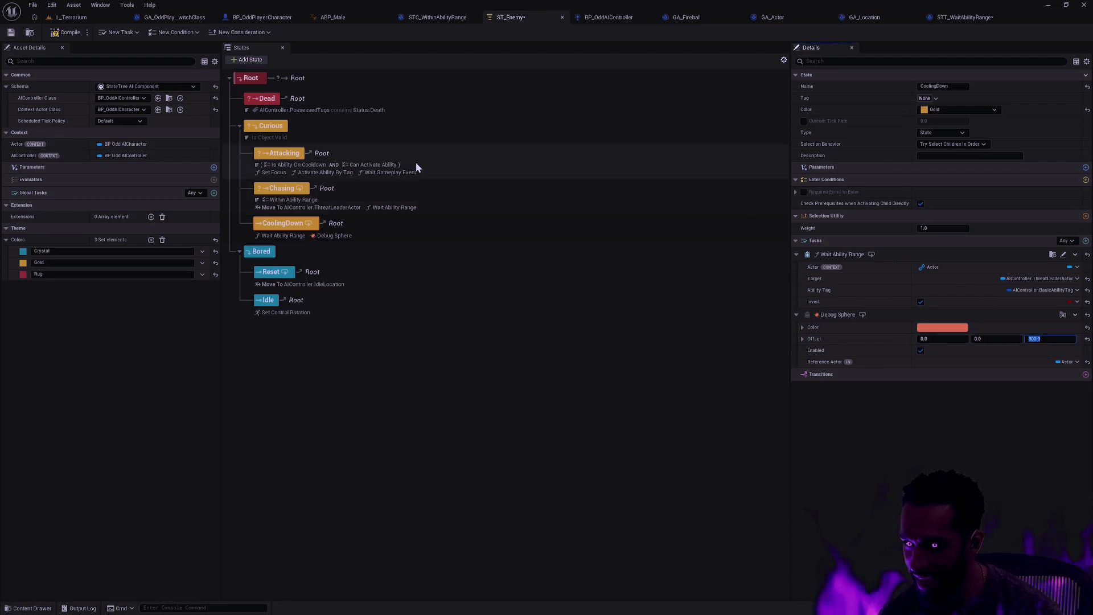
click(99, 19)
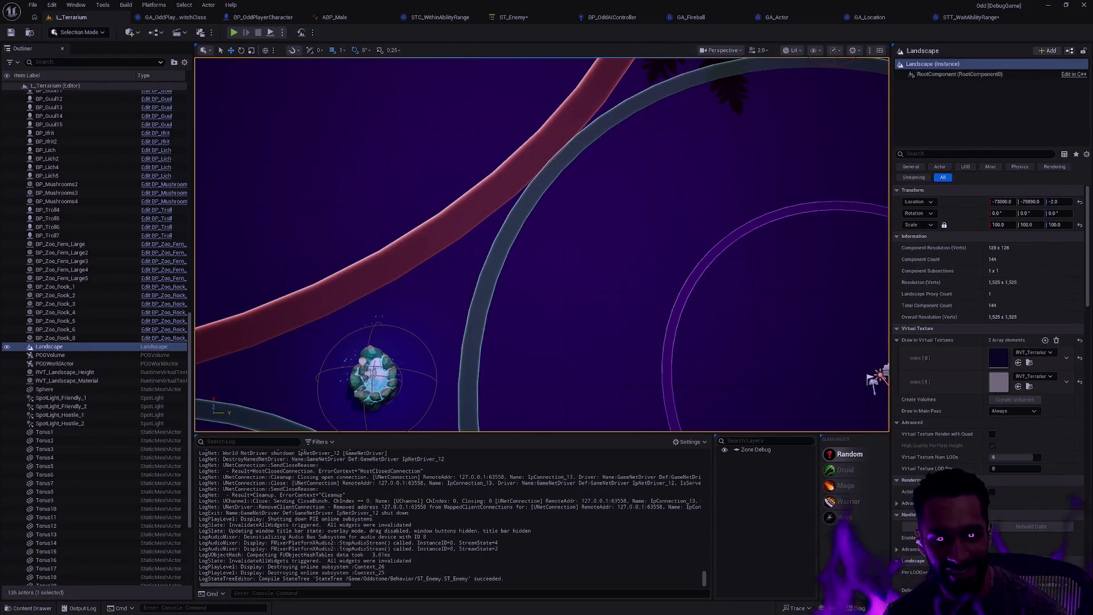
right_click(595, 473)
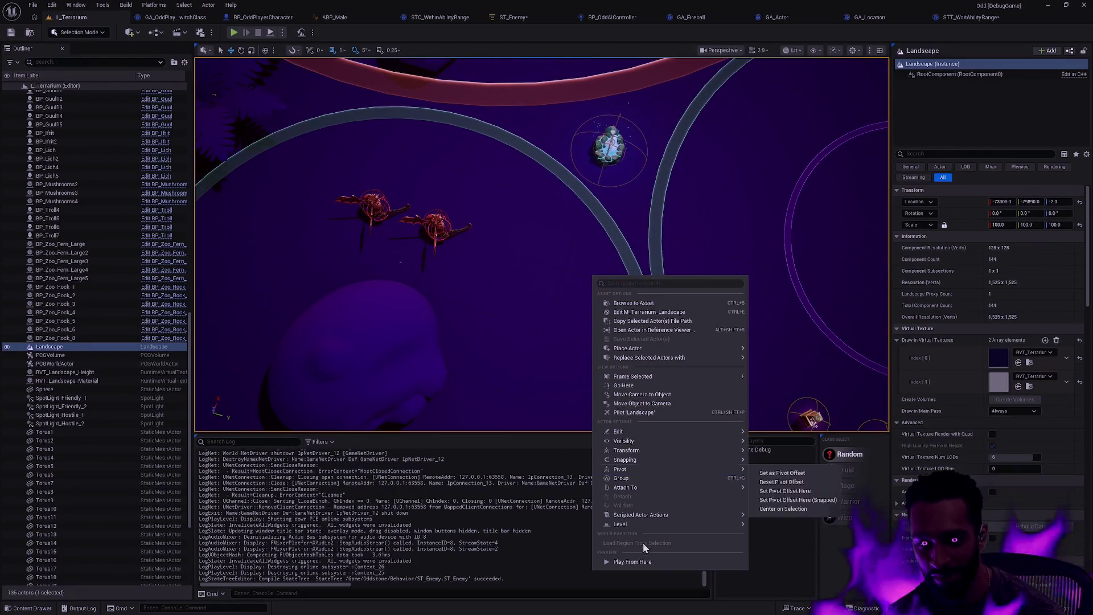
click(632, 562)
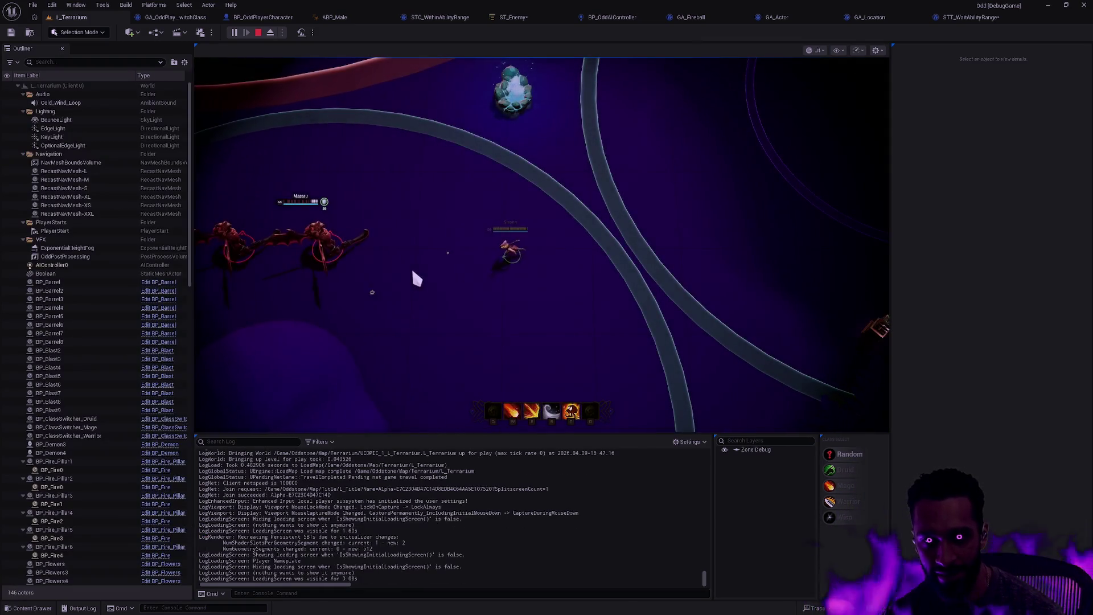
right_click(544, 264)
key(q)
key(r)
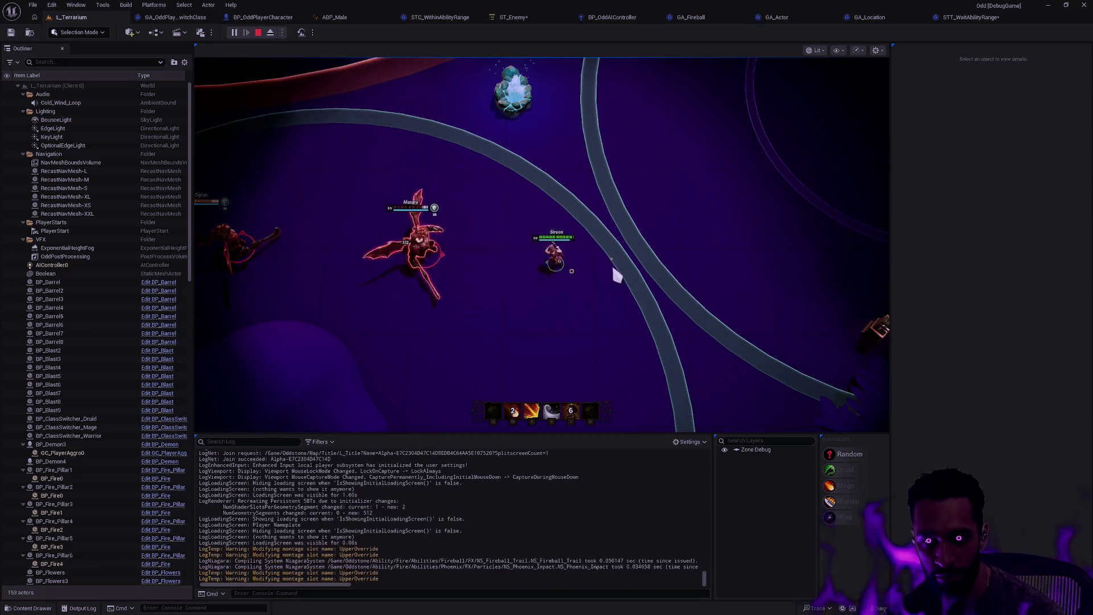
key(e)
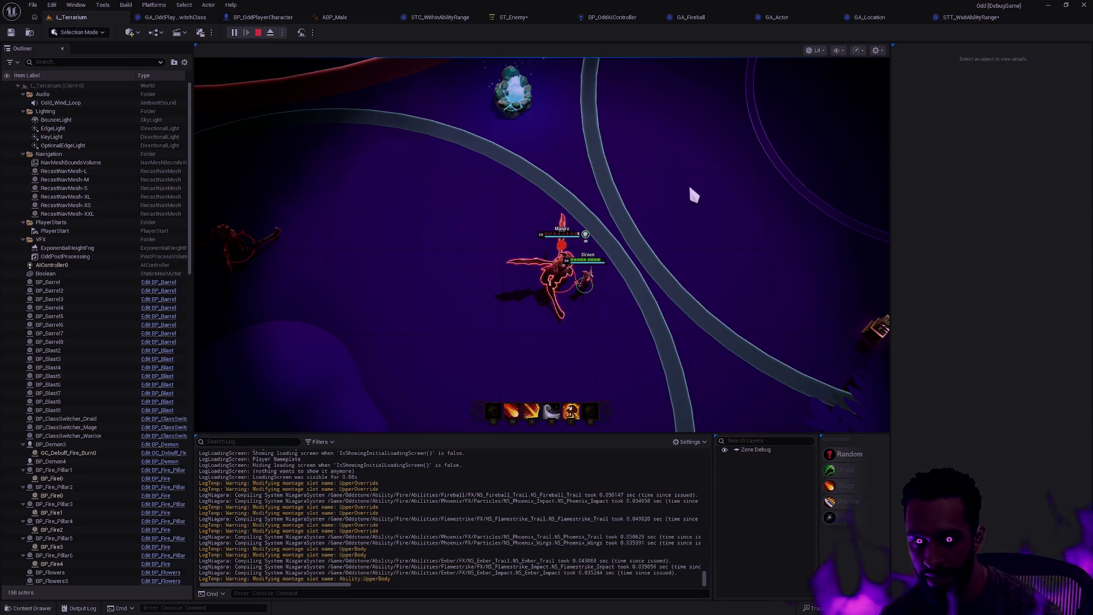
key(Escape)
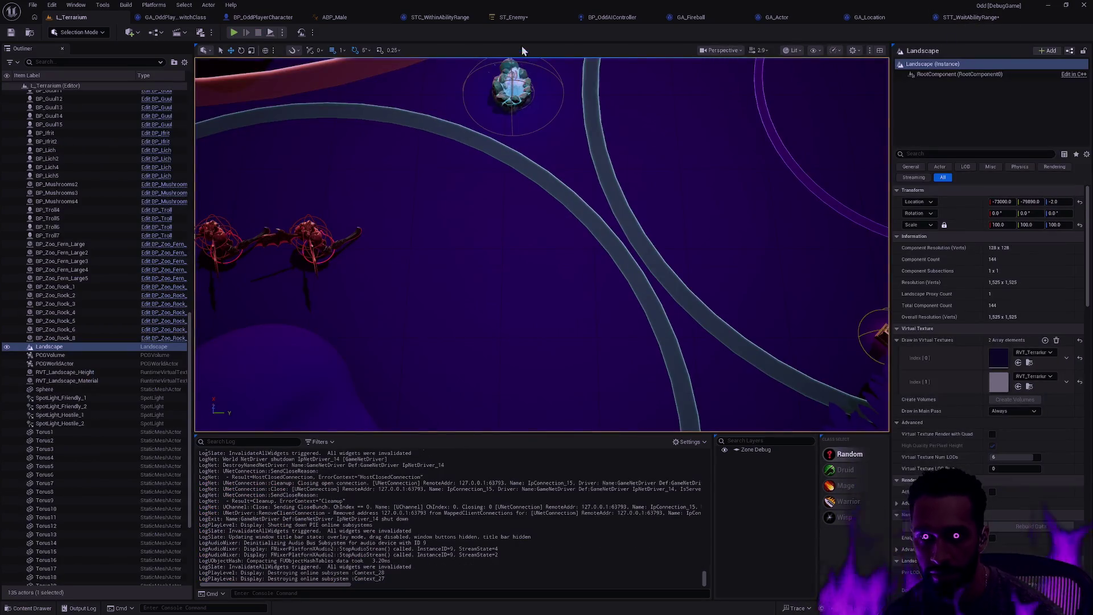
click(514, 17)
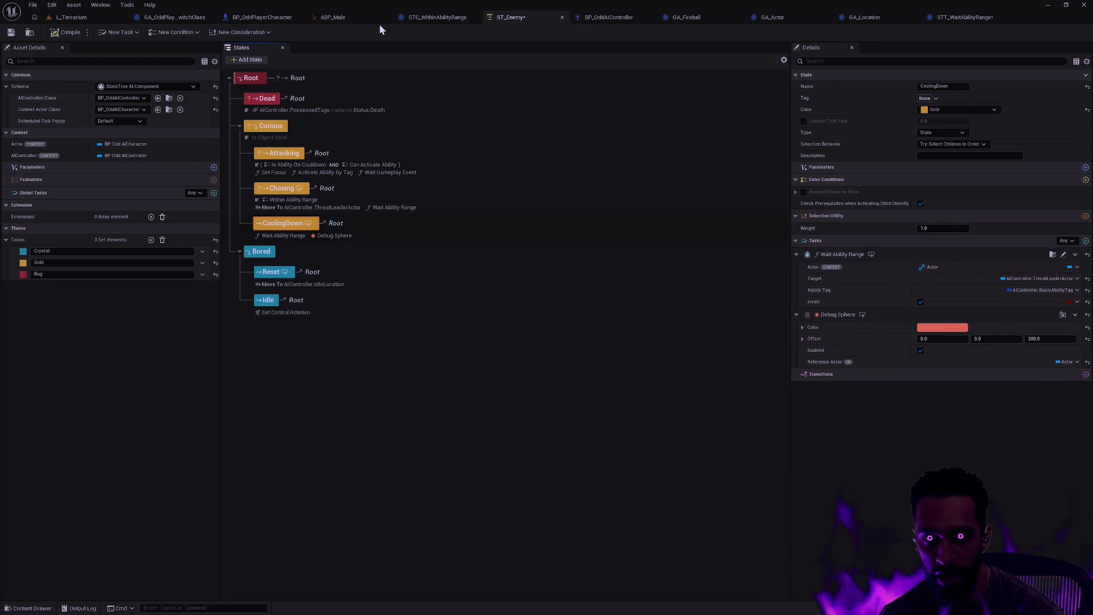
click(967, 17)
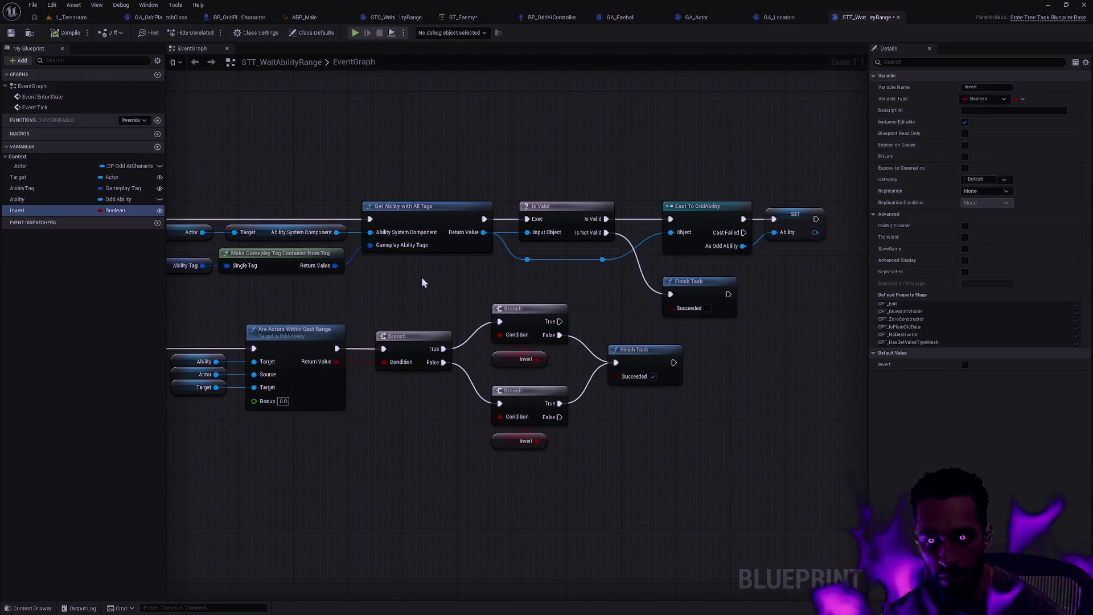
drag(423, 297, 540, 300)
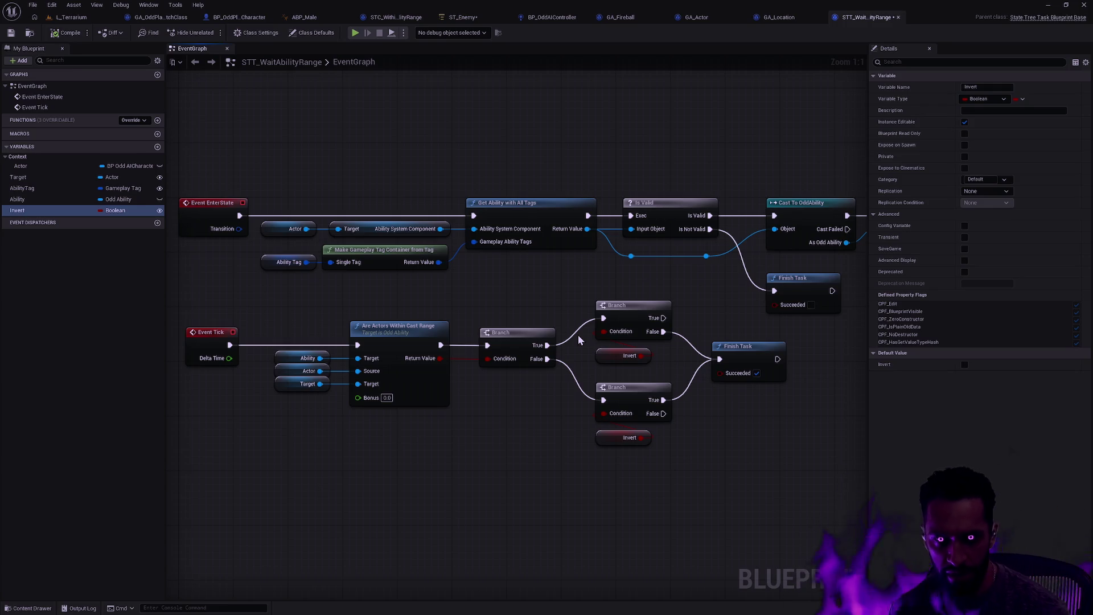
click(65, 17)
right_click(550, 268)
click(605, 555)
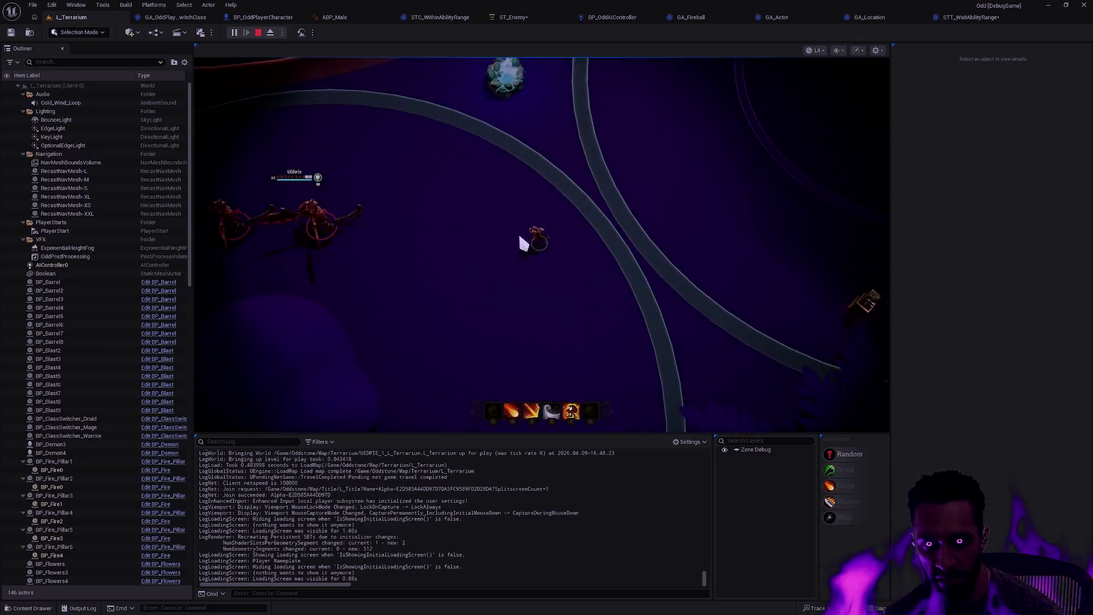
Cast abilities 2, 5 and 3 at the enemies, then walk the player up and right.
key(2)
key(5)
key(3)
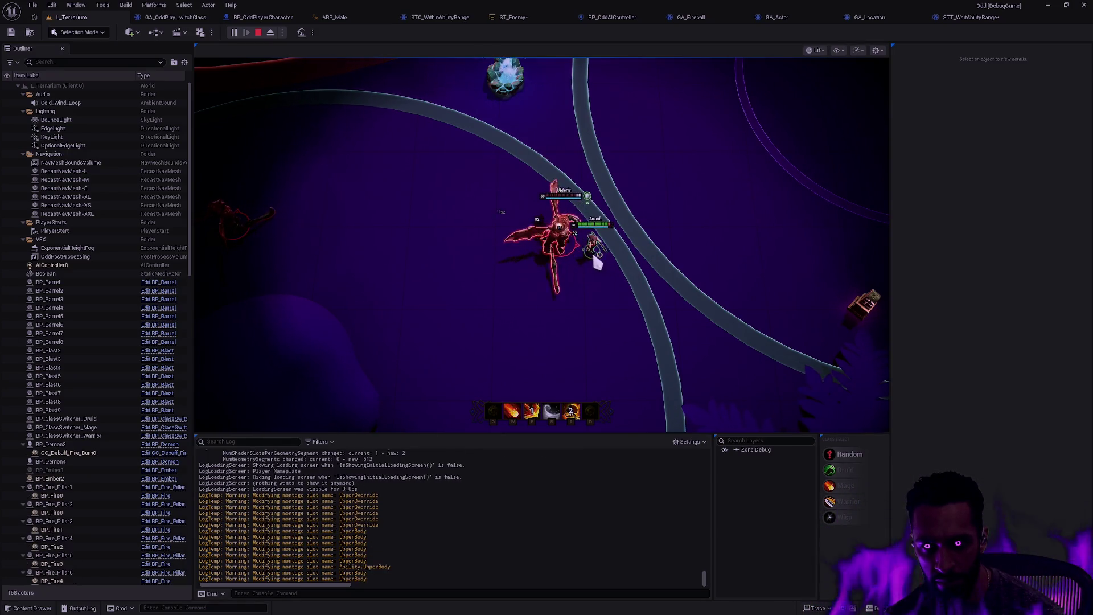
click(669, 239)
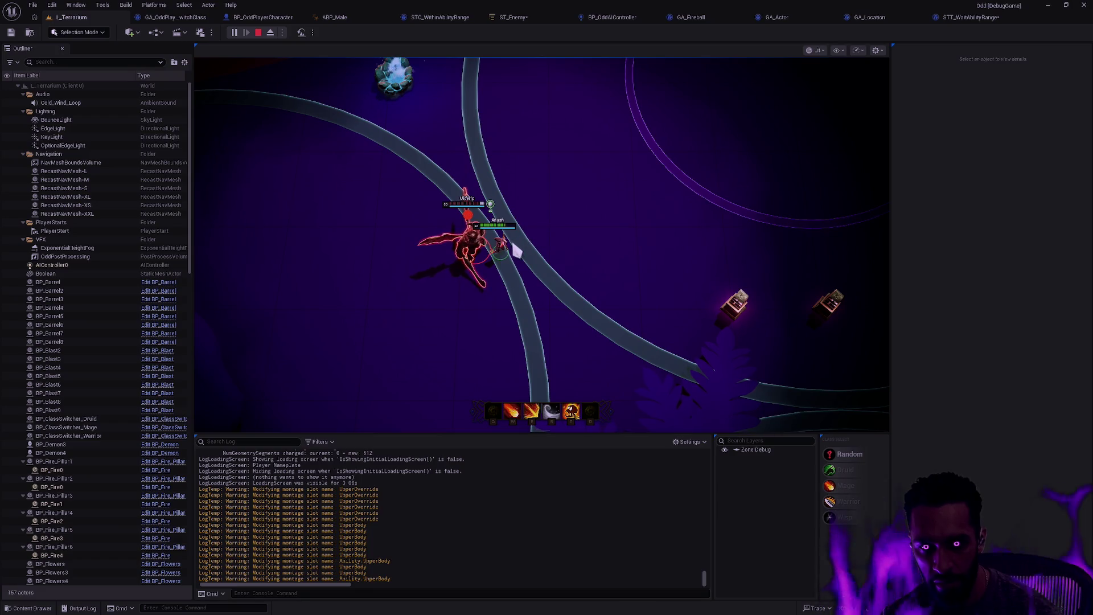
click(537, 238)
click(620, 248)
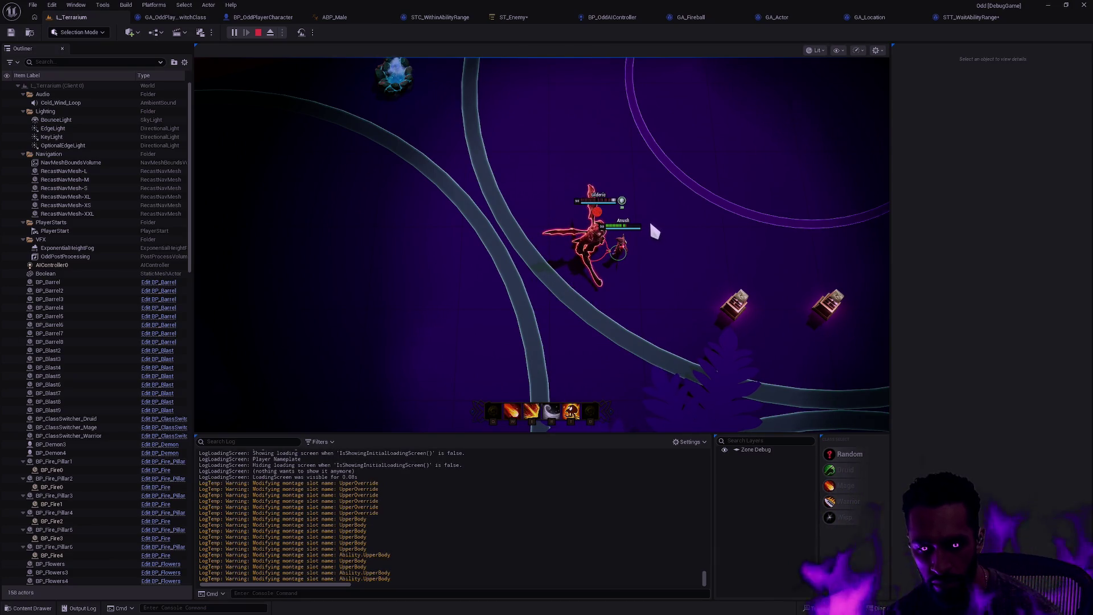
click(980, 17)
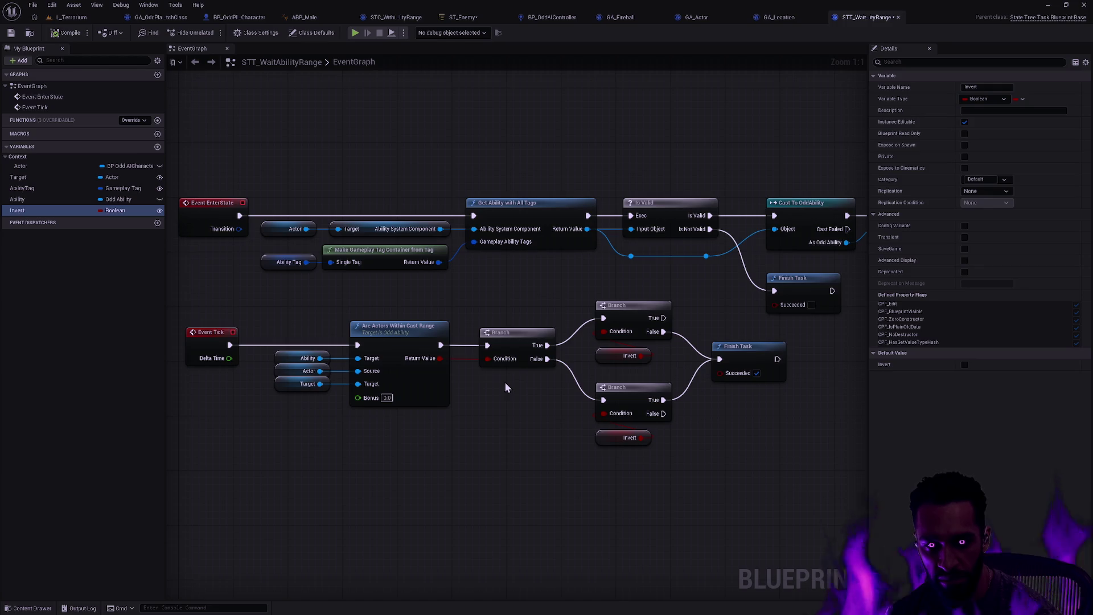
Review the Branch and Finish Task nodes, then view the Chasing state's settings in ST_Enemy.
drag(635, 461, 726, 333)
click(531, 401)
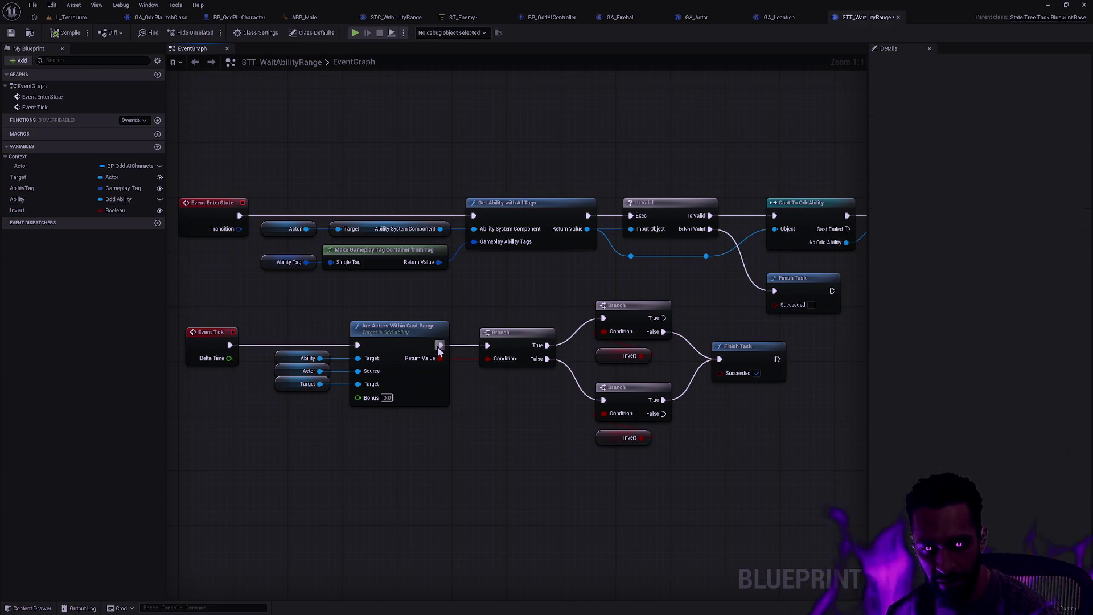
drag(528, 340, 526, 408)
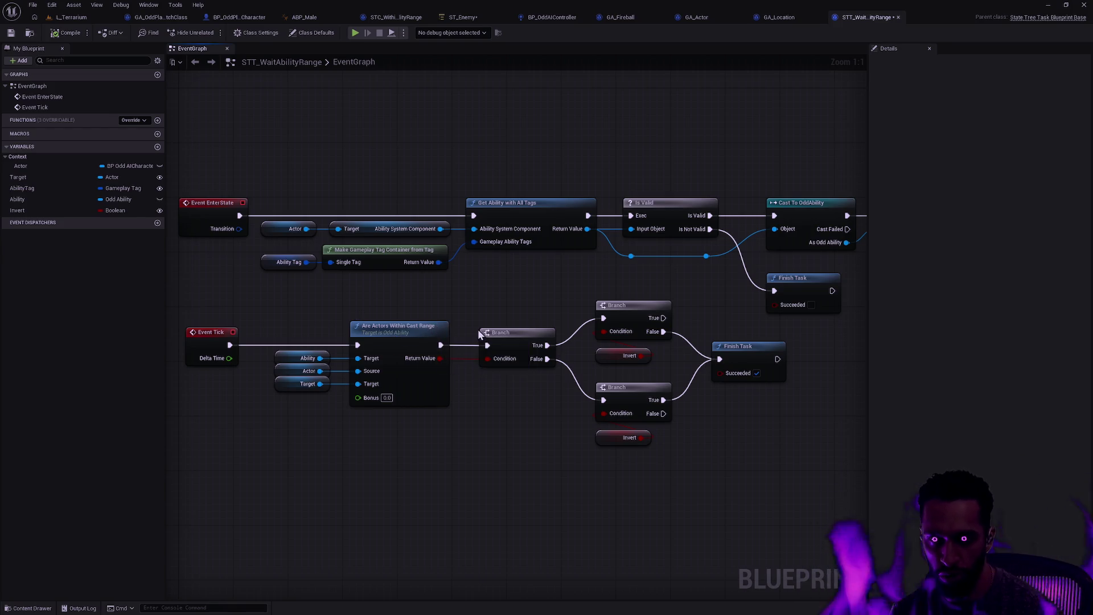
click(464, 17)
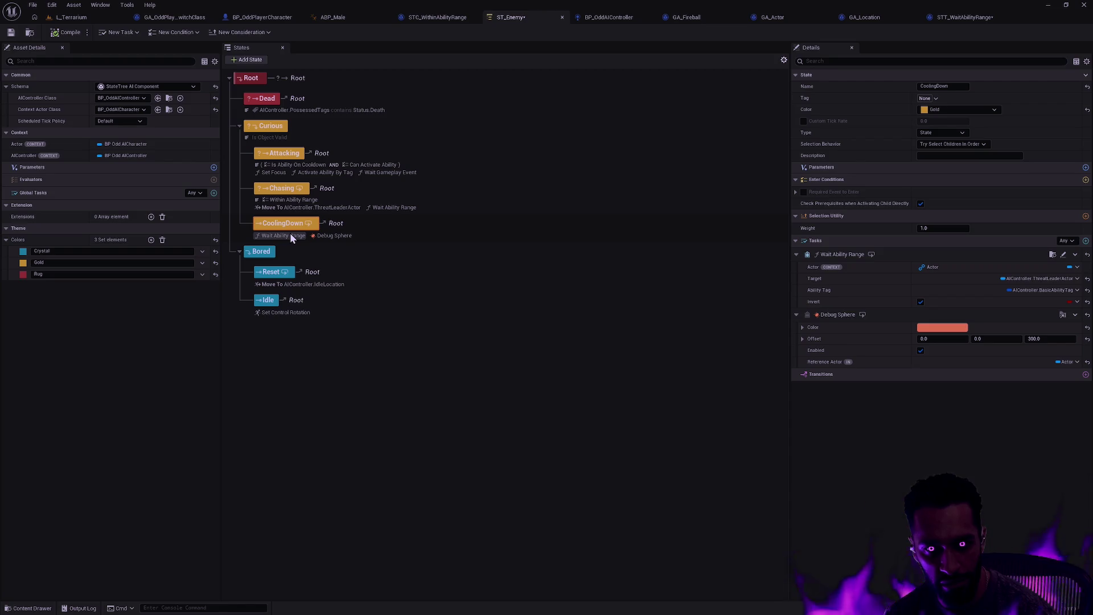
click(971, 17)
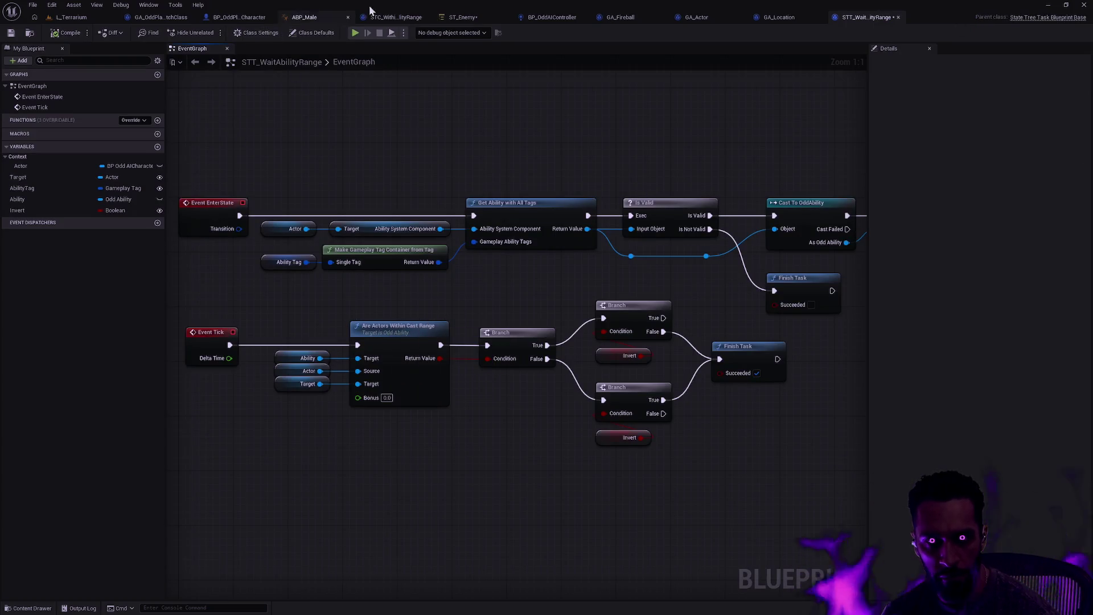
click(464, 17)
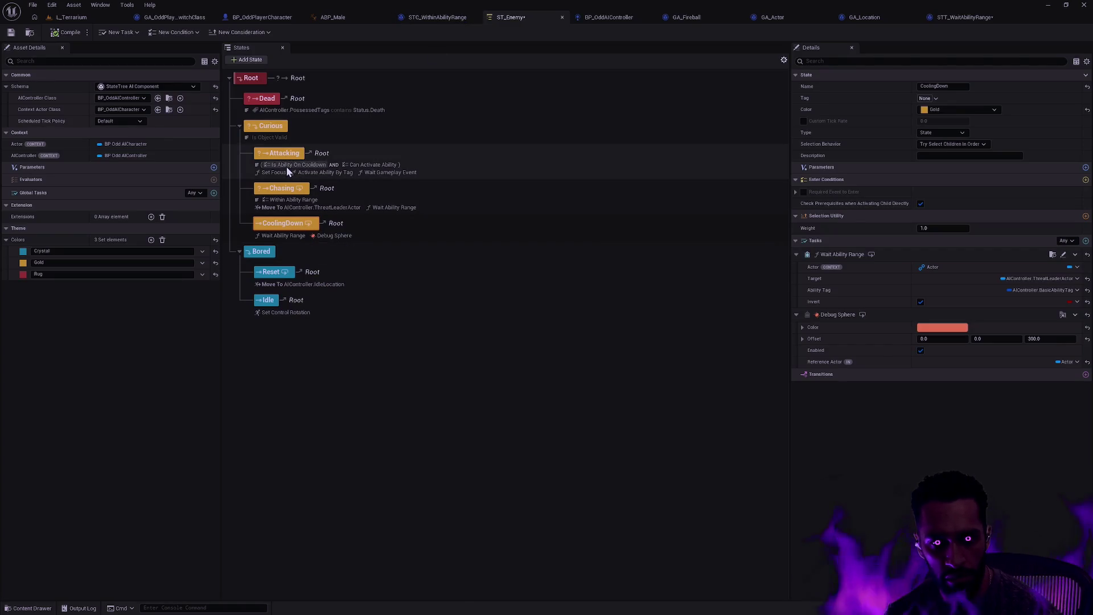
click(284, 200)
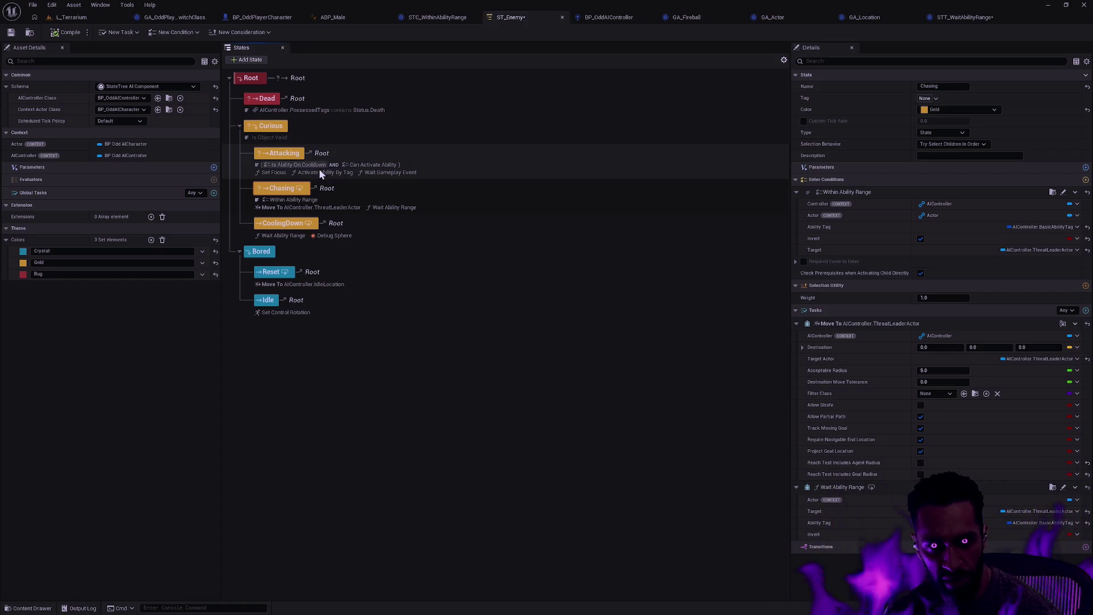
Open the Attacking state's STC_CanActivateAbility condition blueprint, look over its graph, then return to ST_Enemy.
click(373, 171)
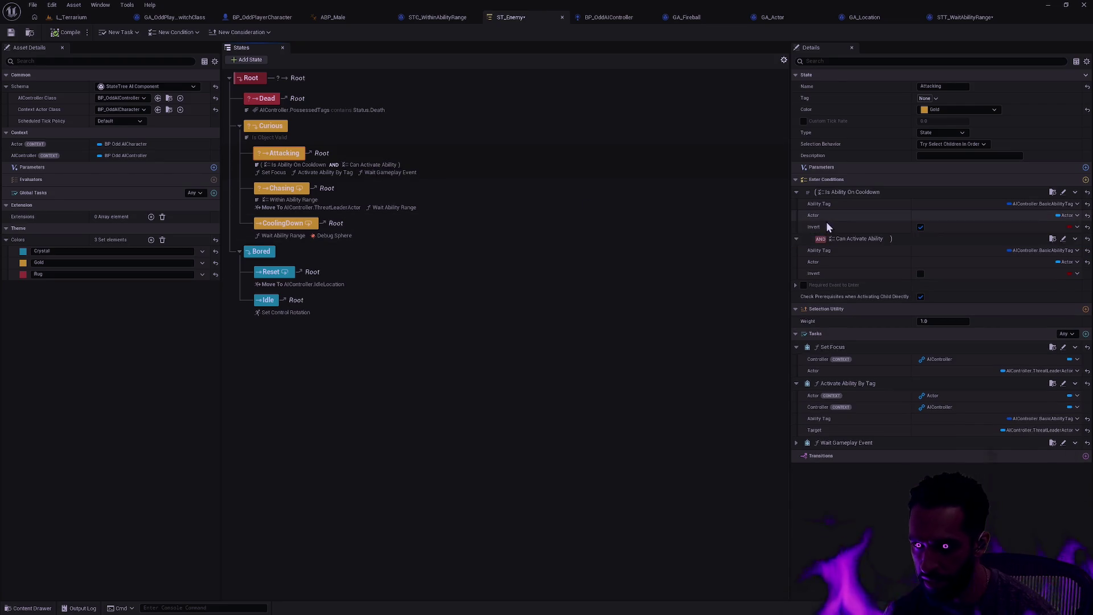
click(1053, 239)
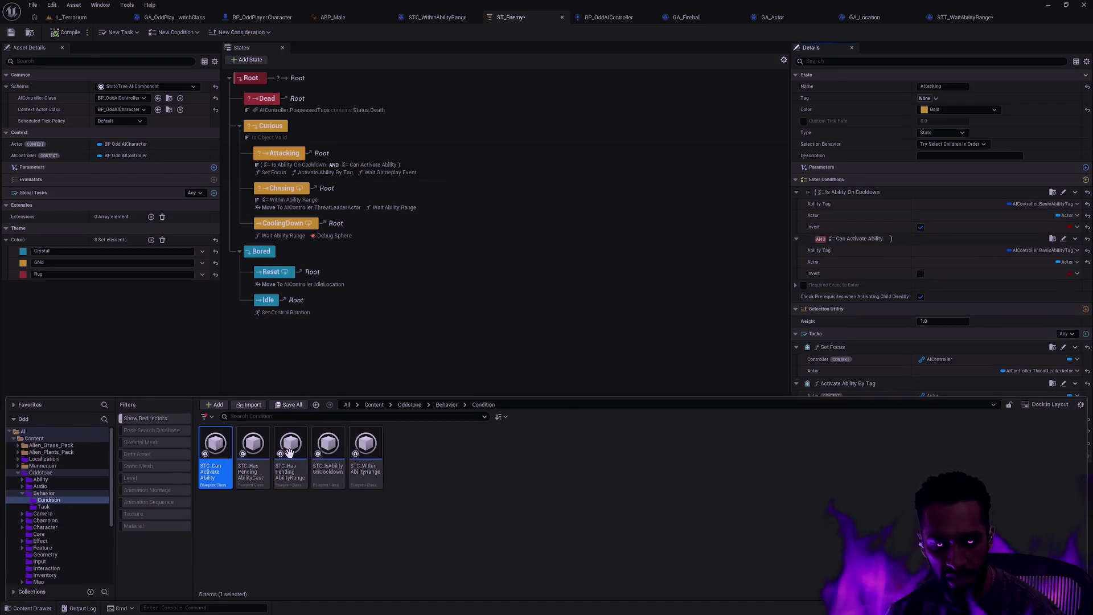
double_click(220, 468)
mouse_move(312, 426)
mouse_down()
mouse_move(725, 430)
mouse_move(367, 404)
mouse_up()
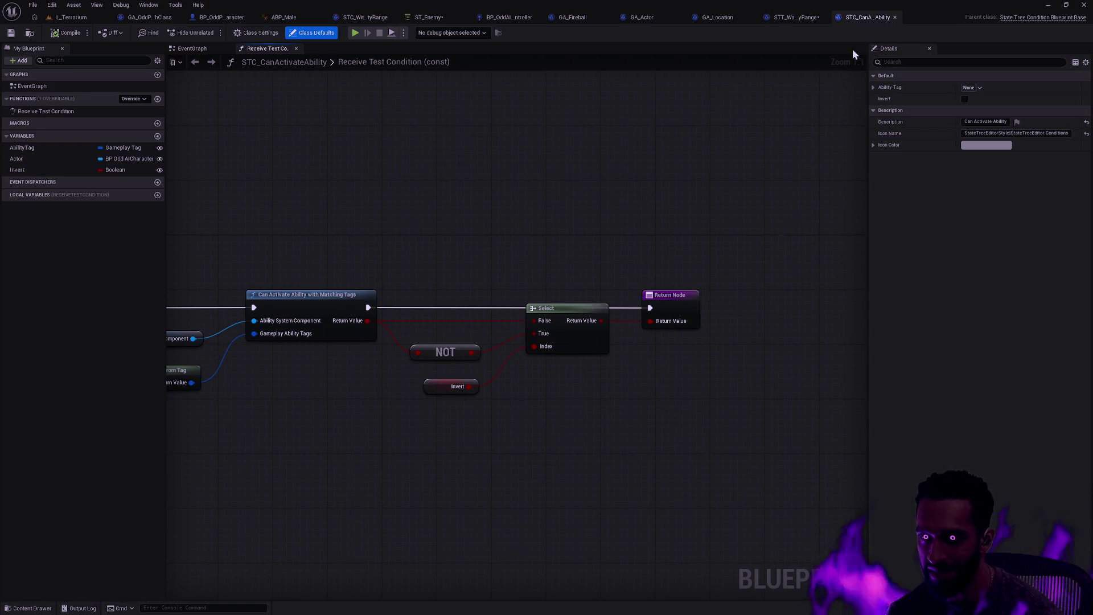
click(896, 18)
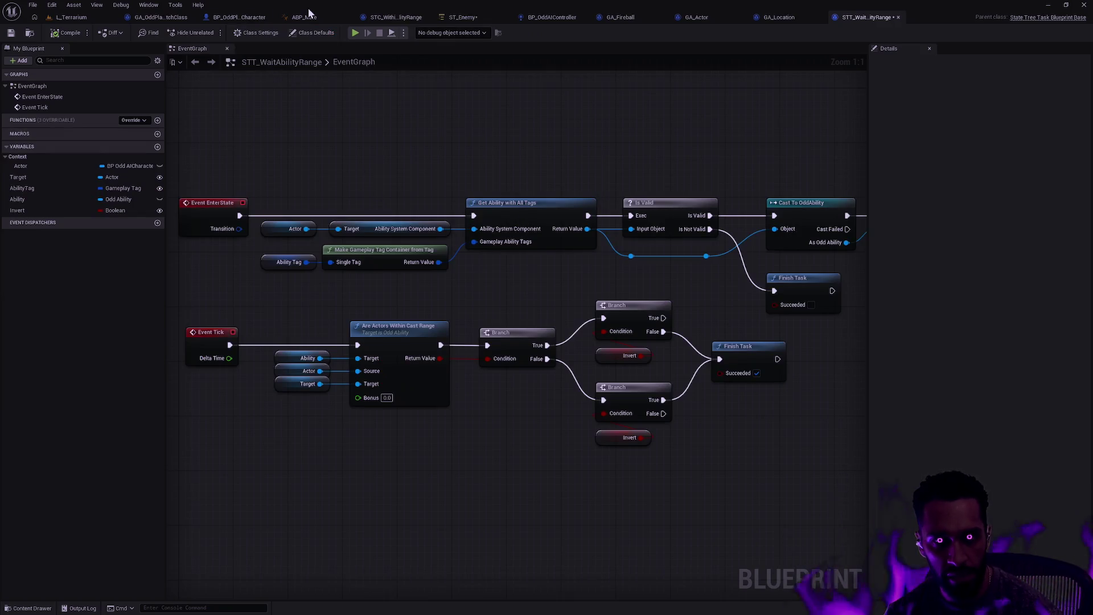
click(301, 17)
click(474, 16)
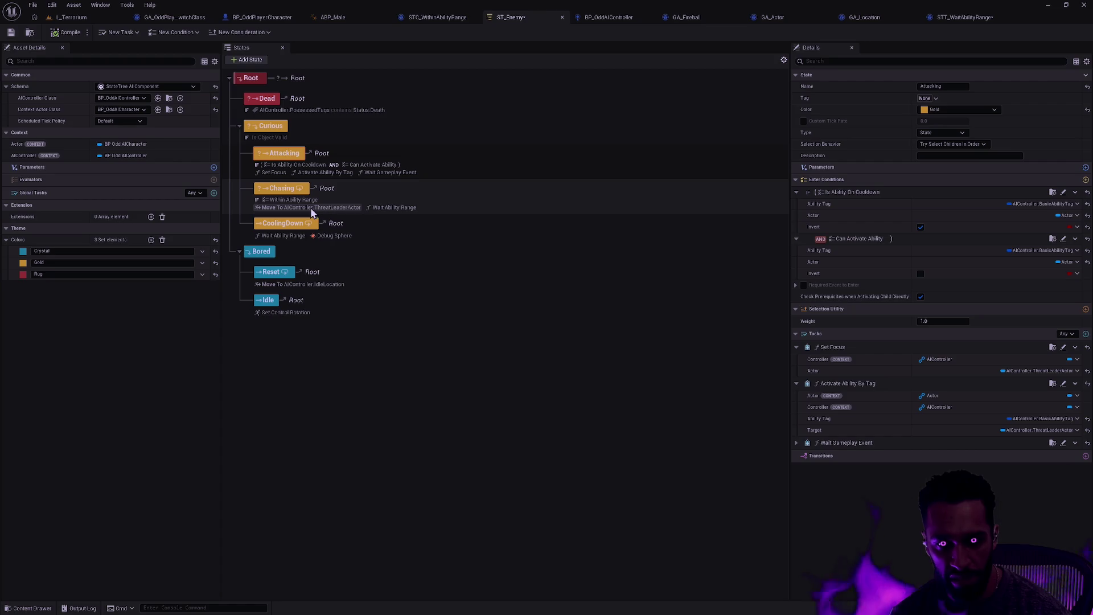
Select the Chasing state and bring up options on its Within Ability Range condition.
click(304, 203)
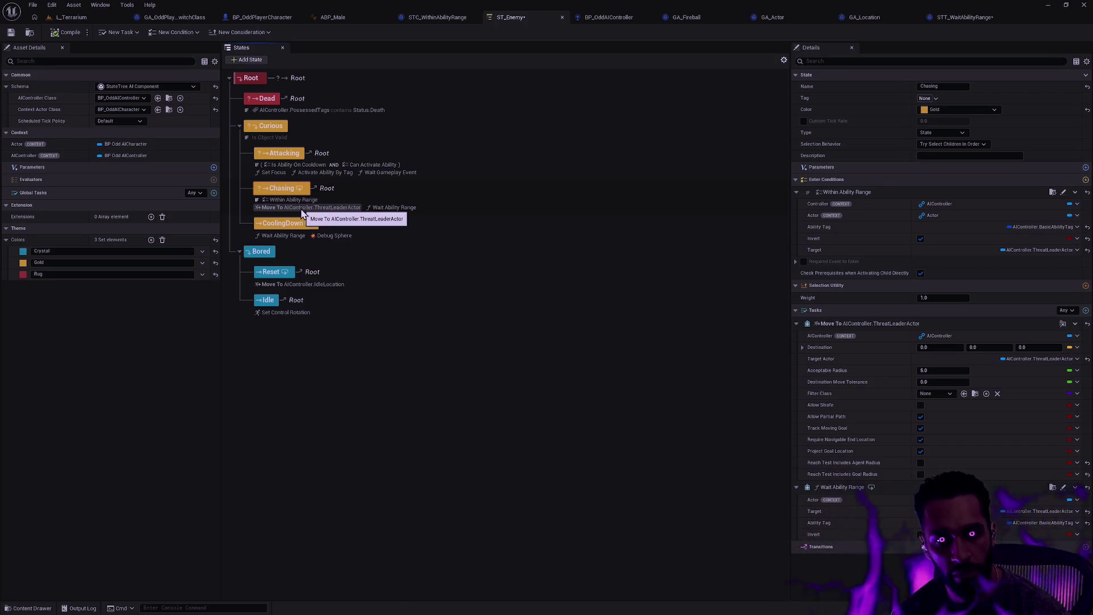
click(306, 204)
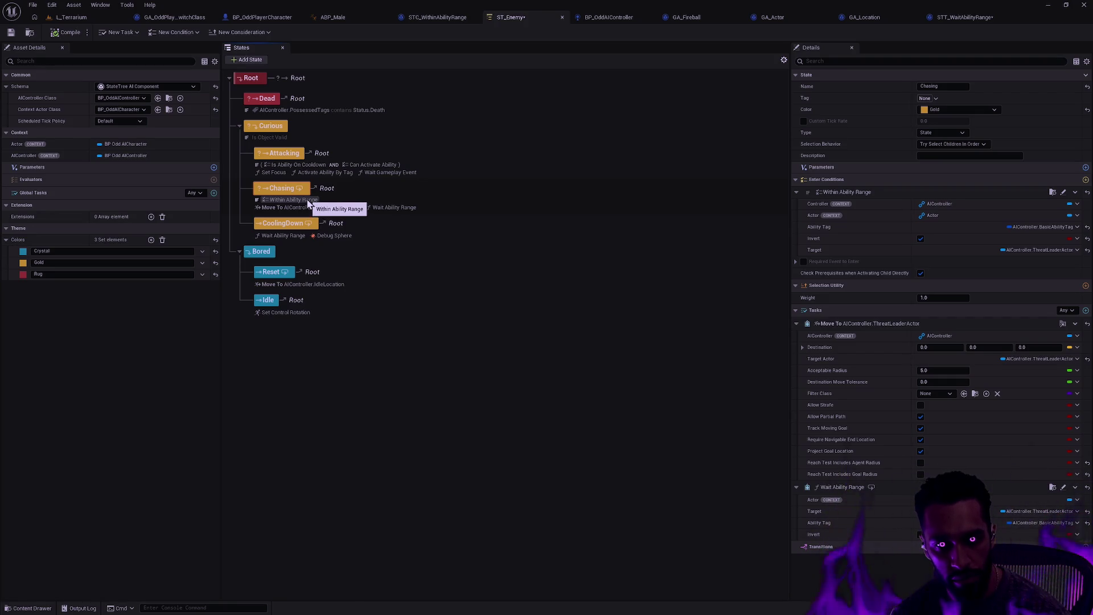
click(308, 204)
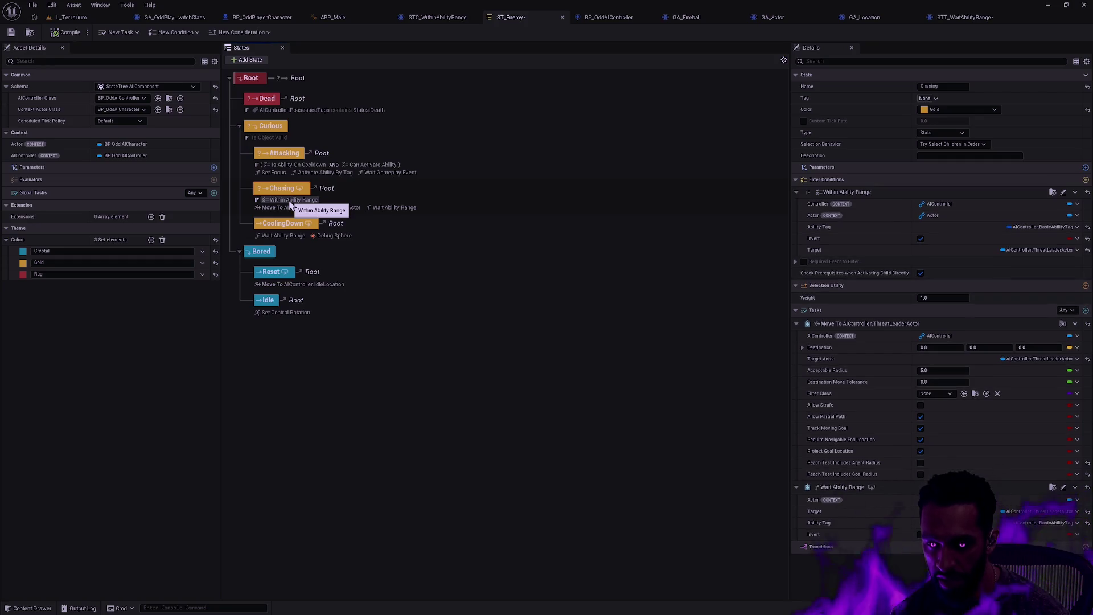
right_click(863, 194)
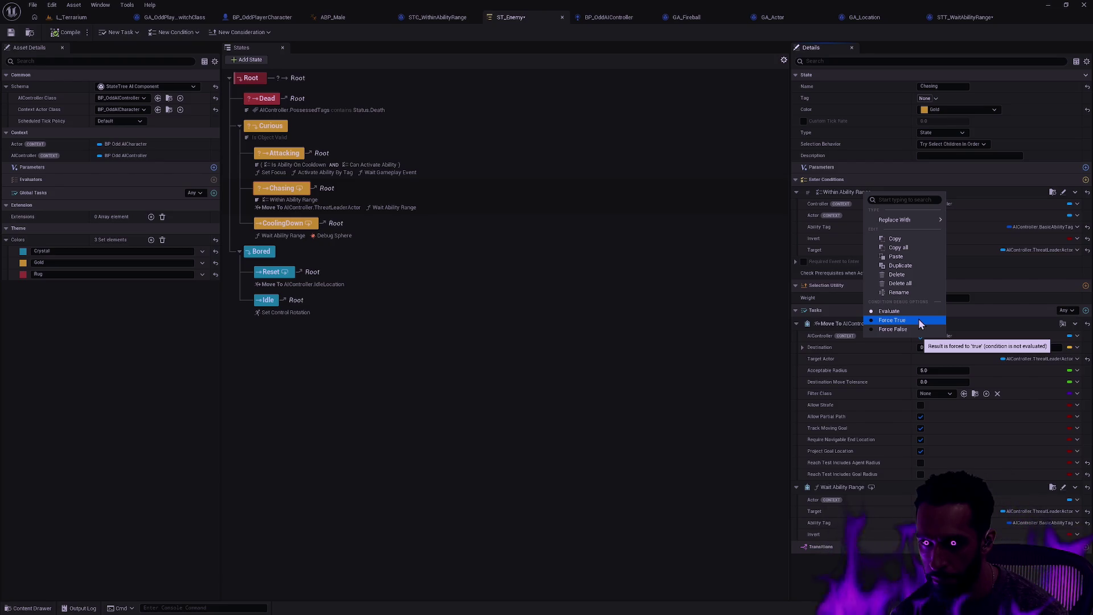
Set the Within Ability Range condition to Force True and collapse the Selection Utility section.
click(909, 322)
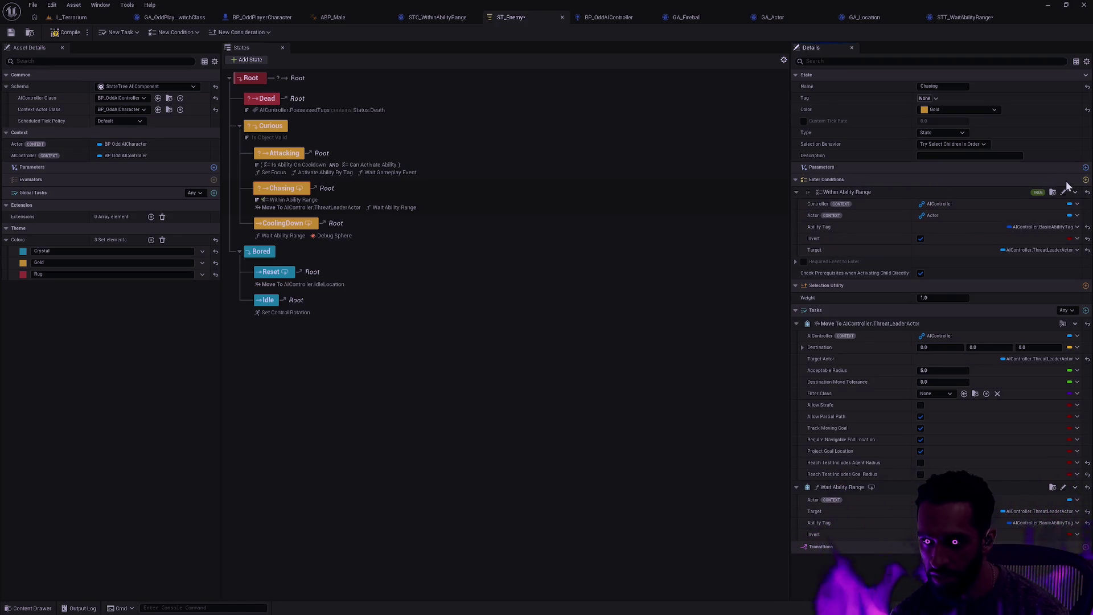
right_click(943, 195)
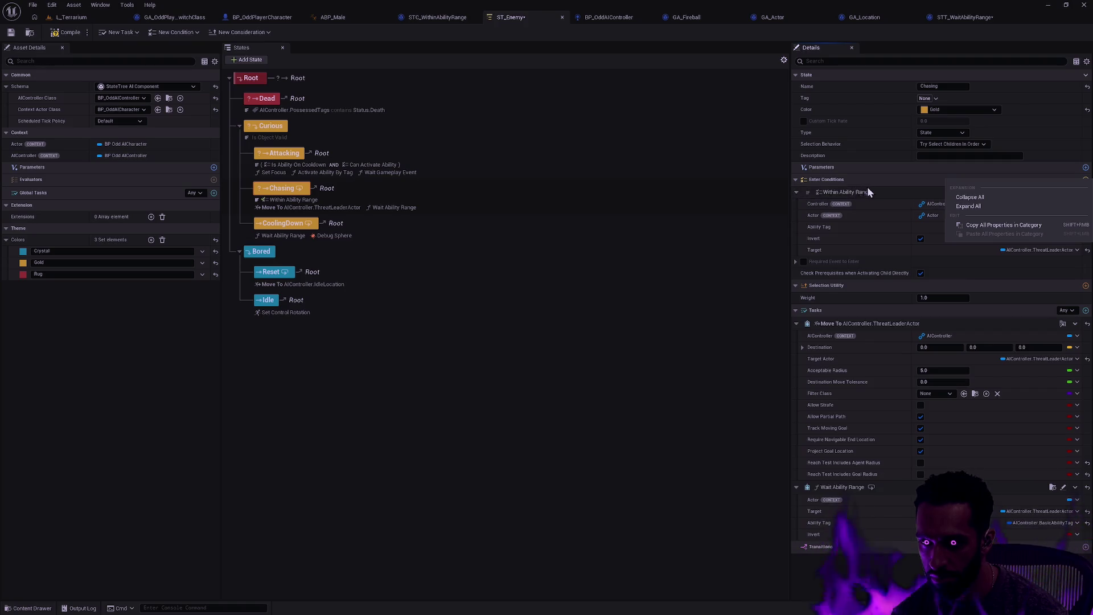
click(970, 197)
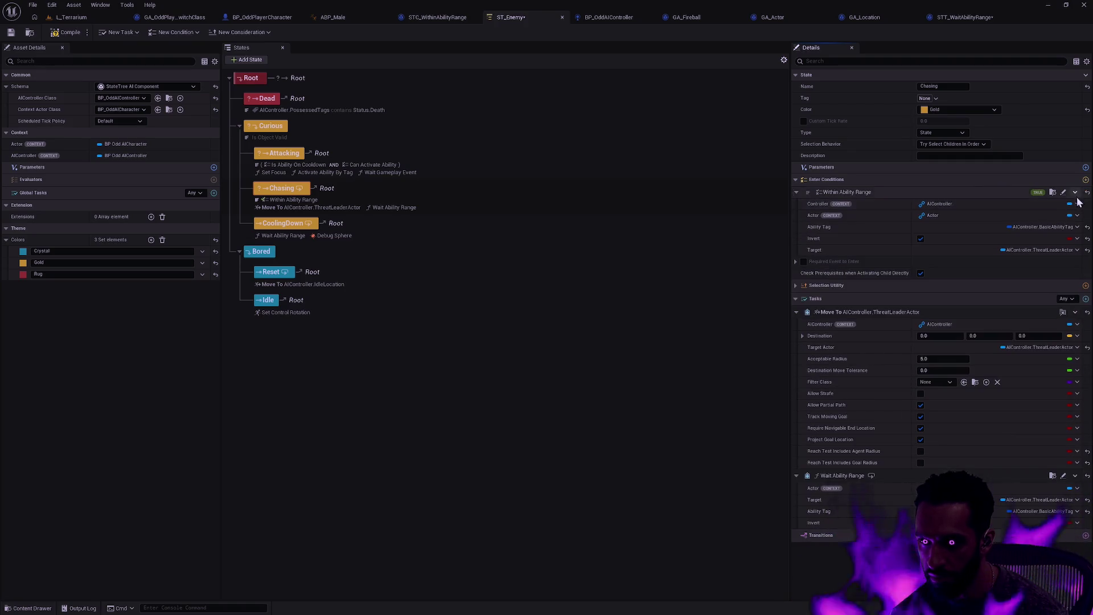
Delete the Within Ability Range condition from Chasing and save ST_Enemy.
click(1075, 192)
click(1050, 281)
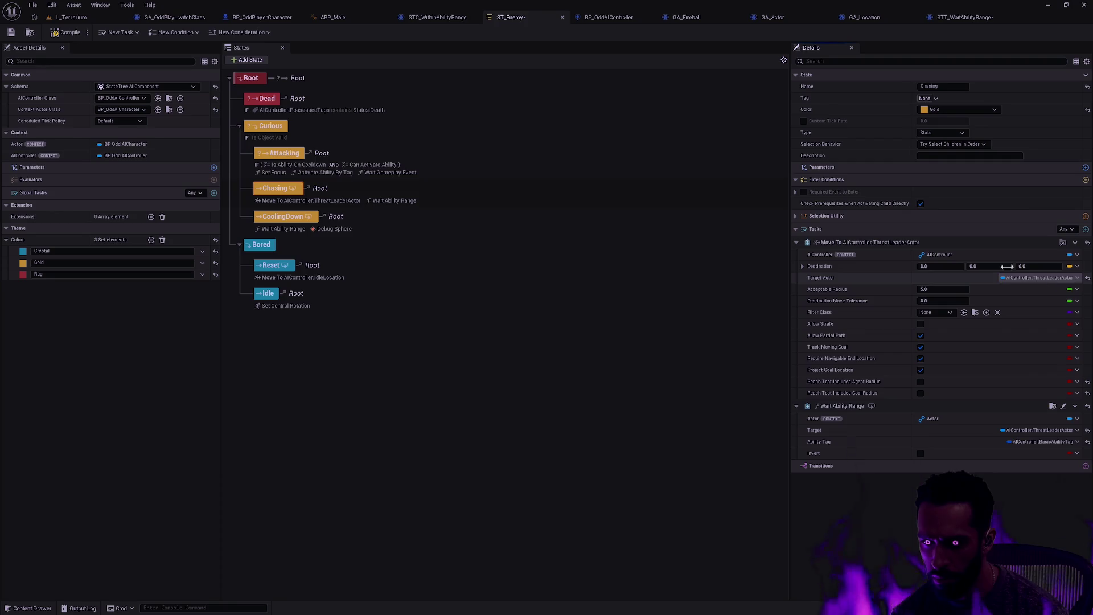
click(13, 36)
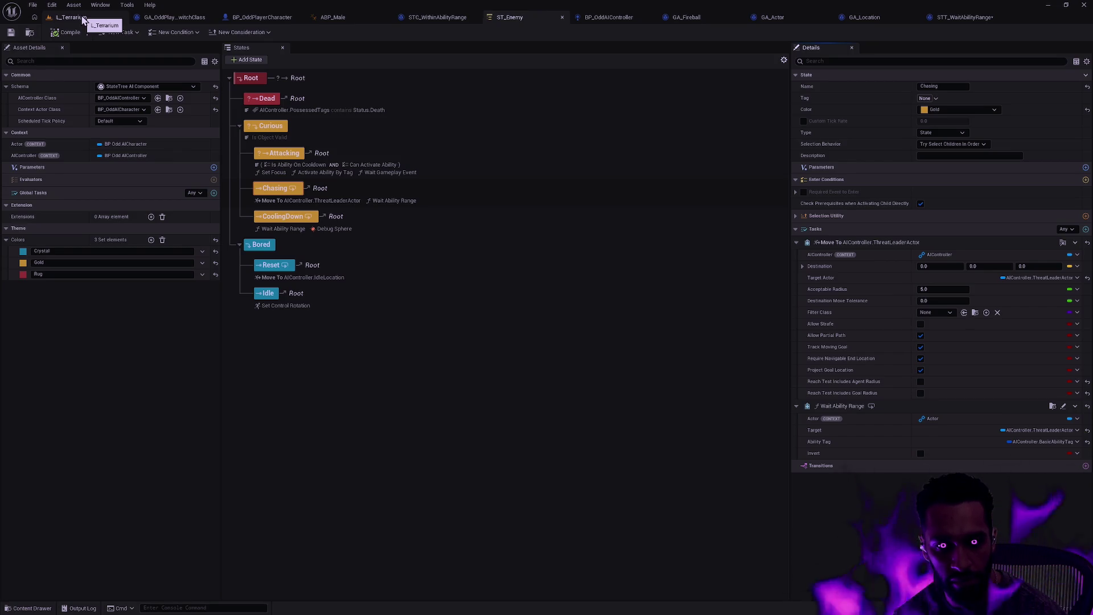
click(84, 19)
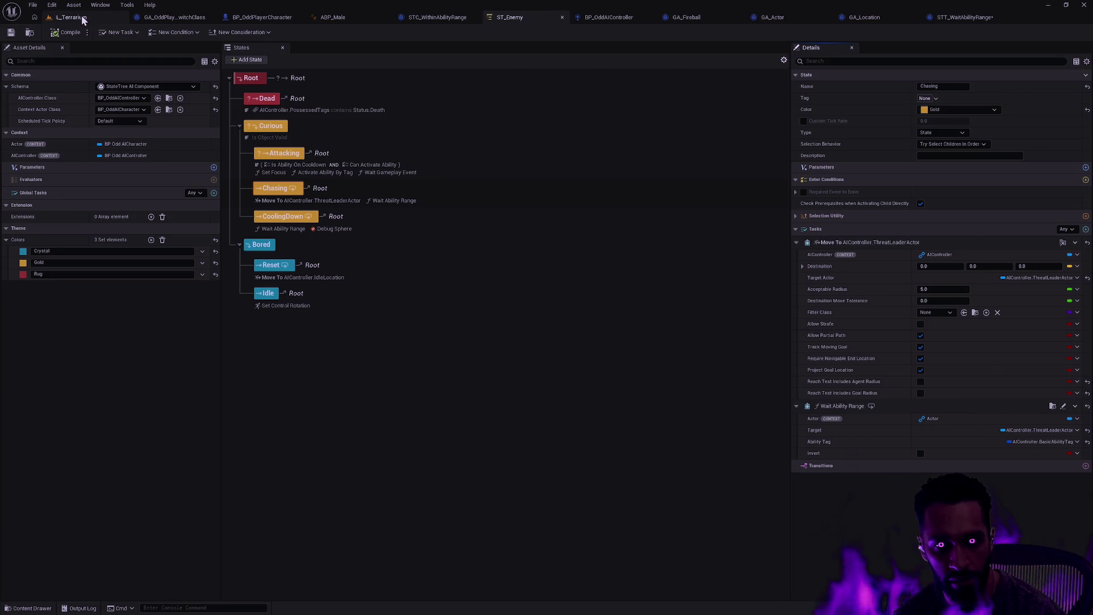
right_click(427, 274)
click(473, 556)
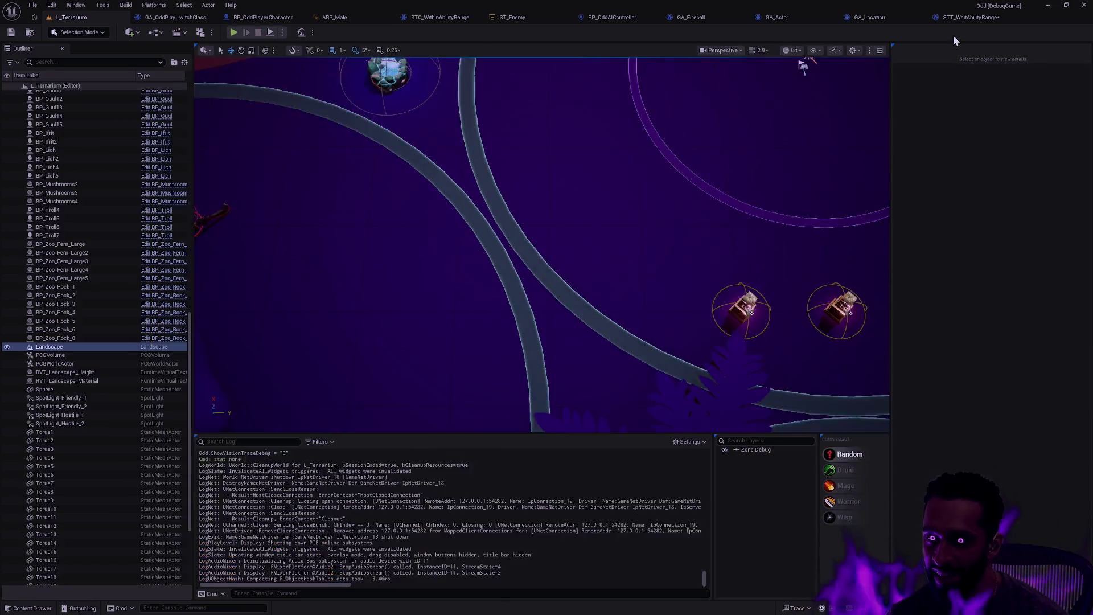
click(957, 18)
click(472, 19)
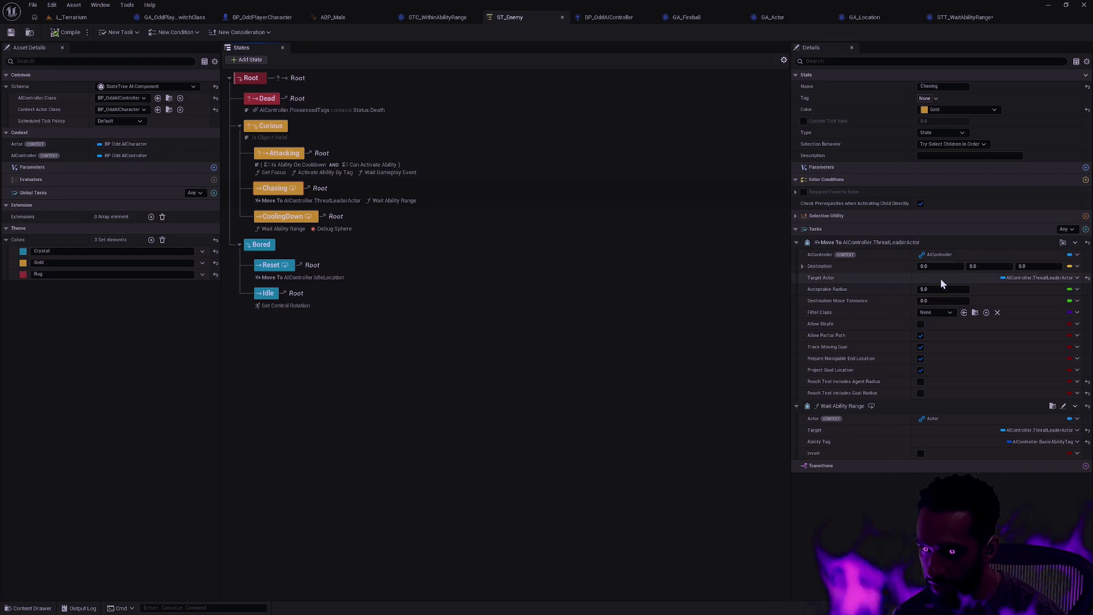
click(1063, 243)
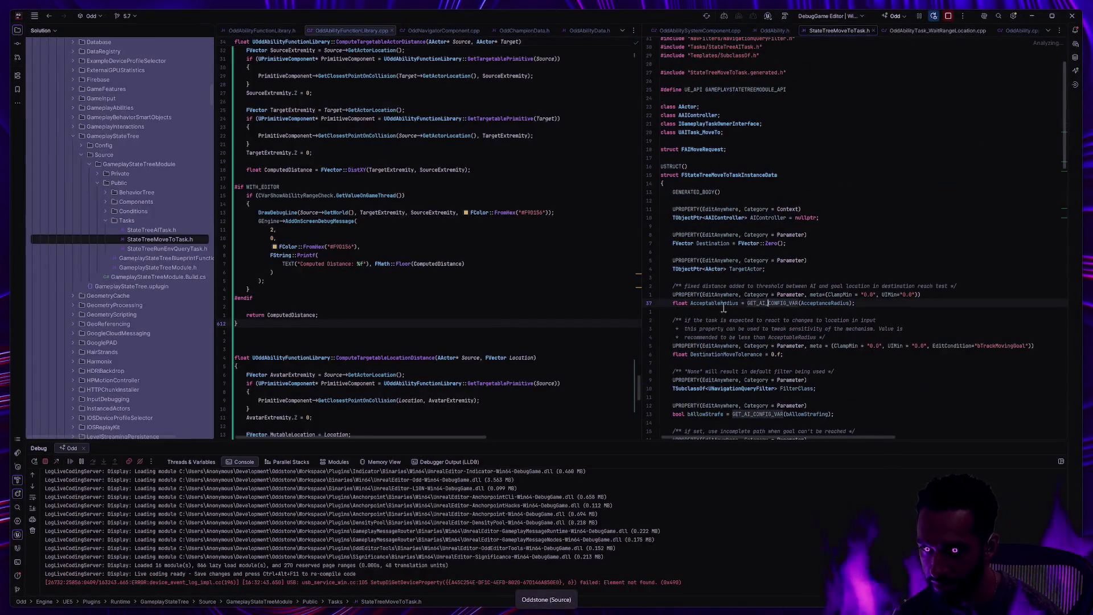
mouse_move(784, 259)
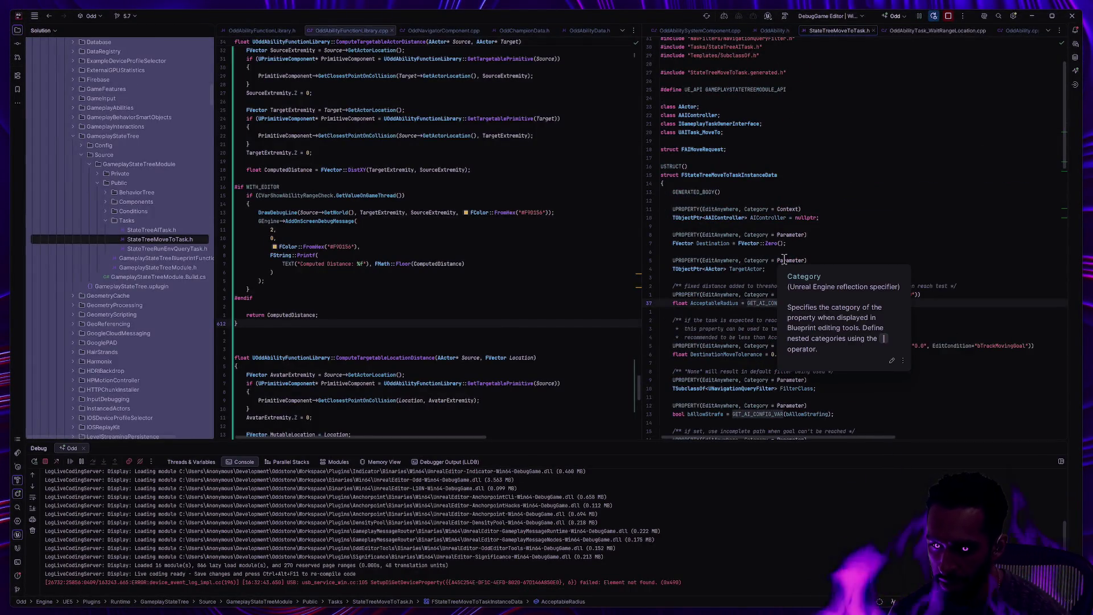
scroll(752, 222, down, 4)
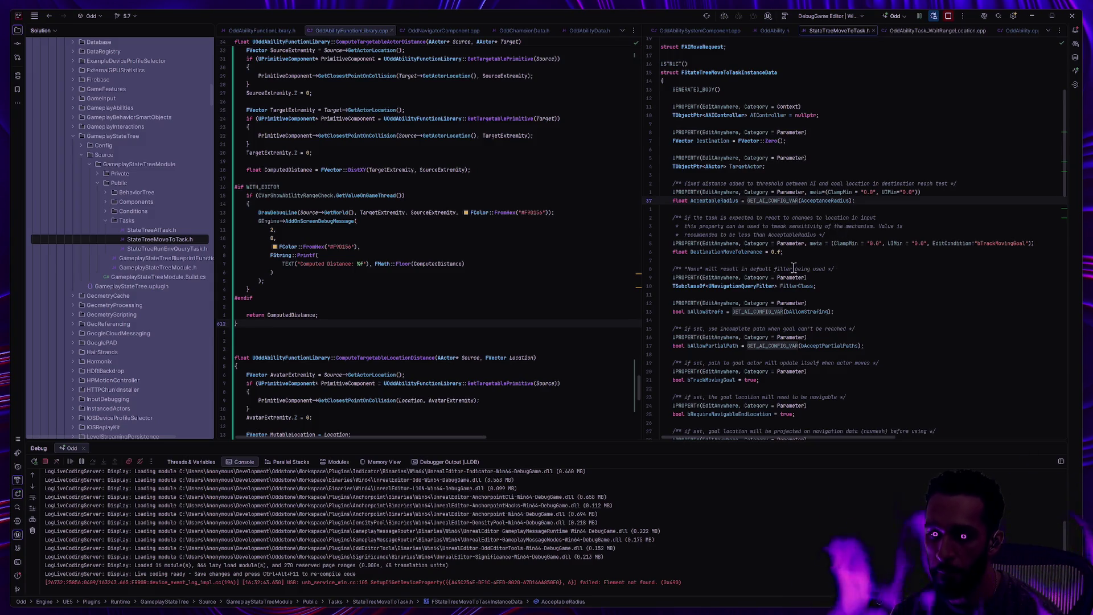
scroll(788, 272, down, 5)
scroll(789, 272, up, 6)
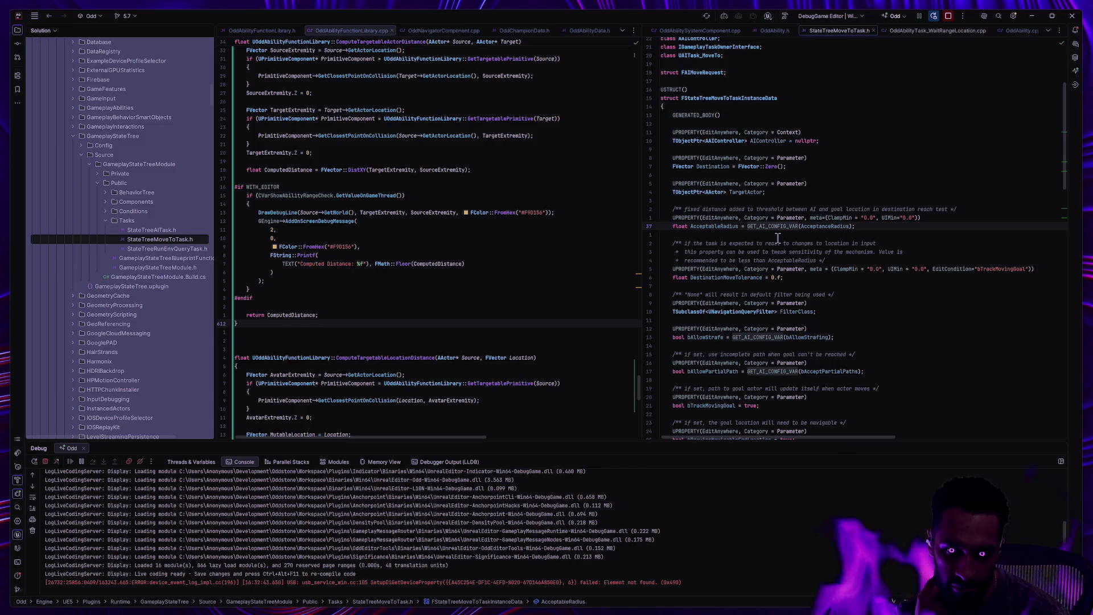
key(alt+Tab)
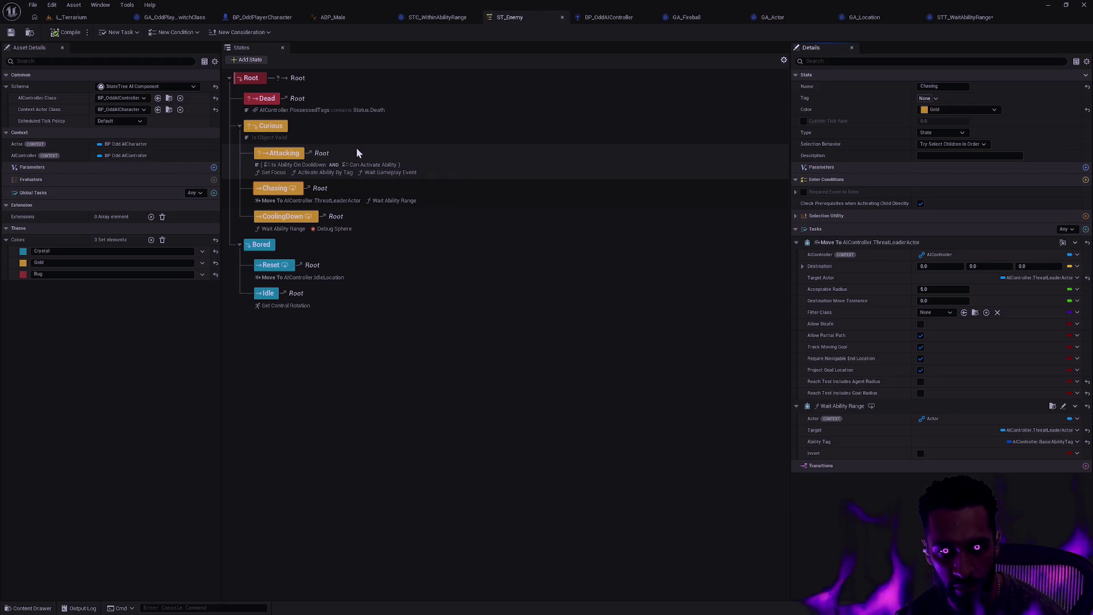
Paste back the Within Ability Range condition on Chasing and set it to Evaluate.
key(ctrl+v)
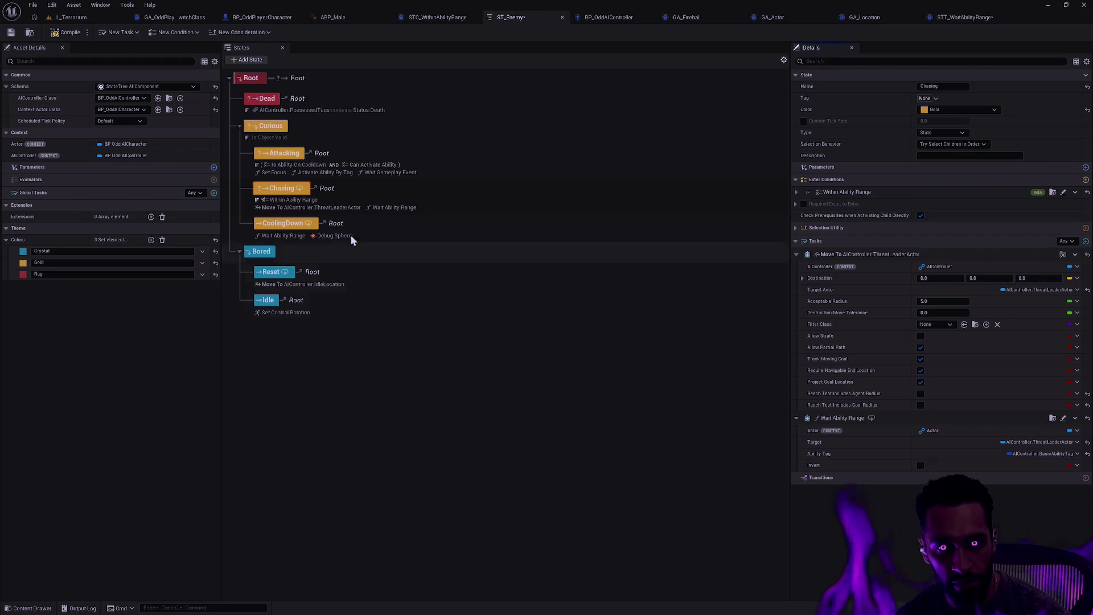
right_click(879, 205)
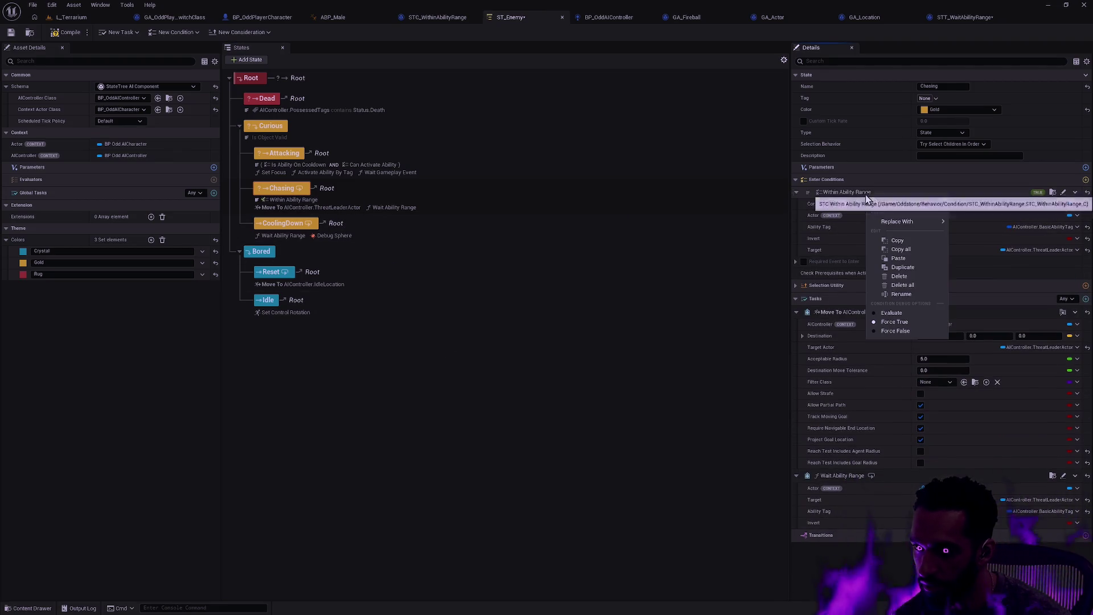
click(893, 315)
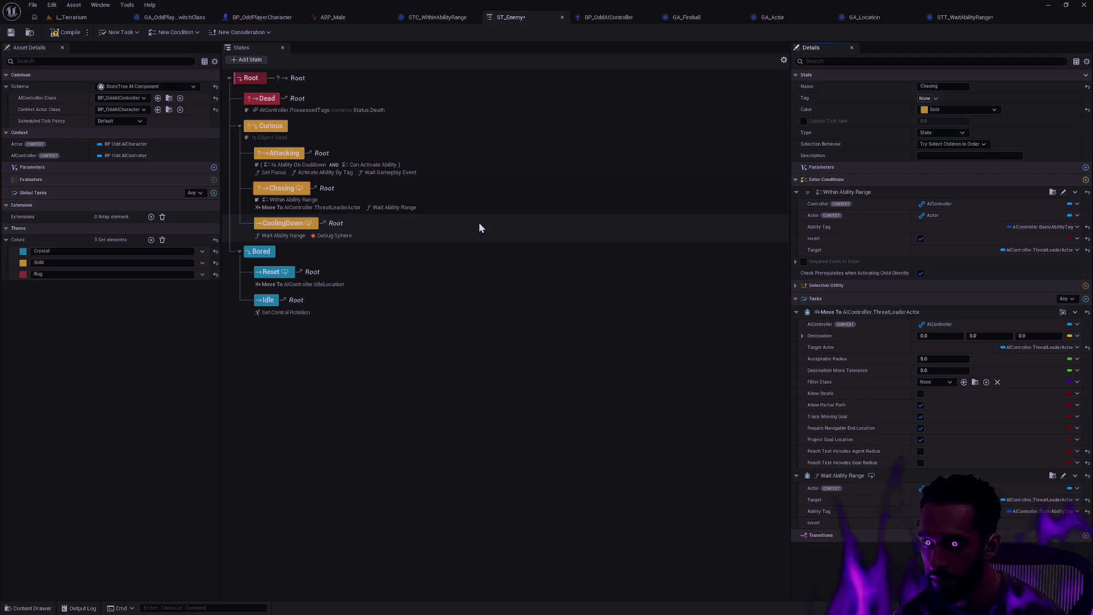
click(288, 201)
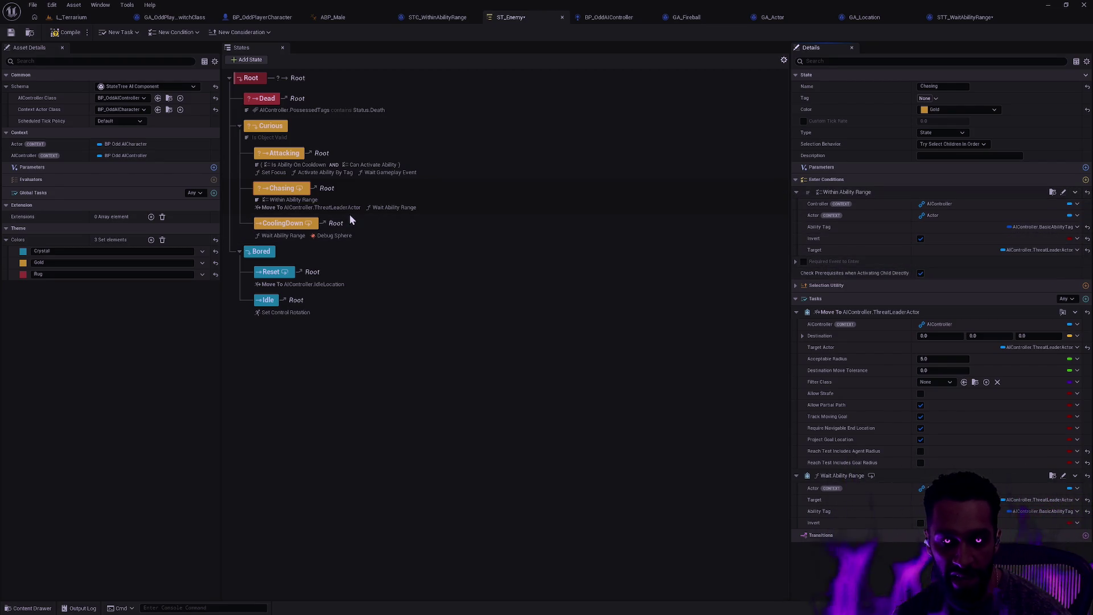
Review the Attacking, Chasing and CoolingDown states' conditions and tasks, keeping the AND operator.
click(337, 165)
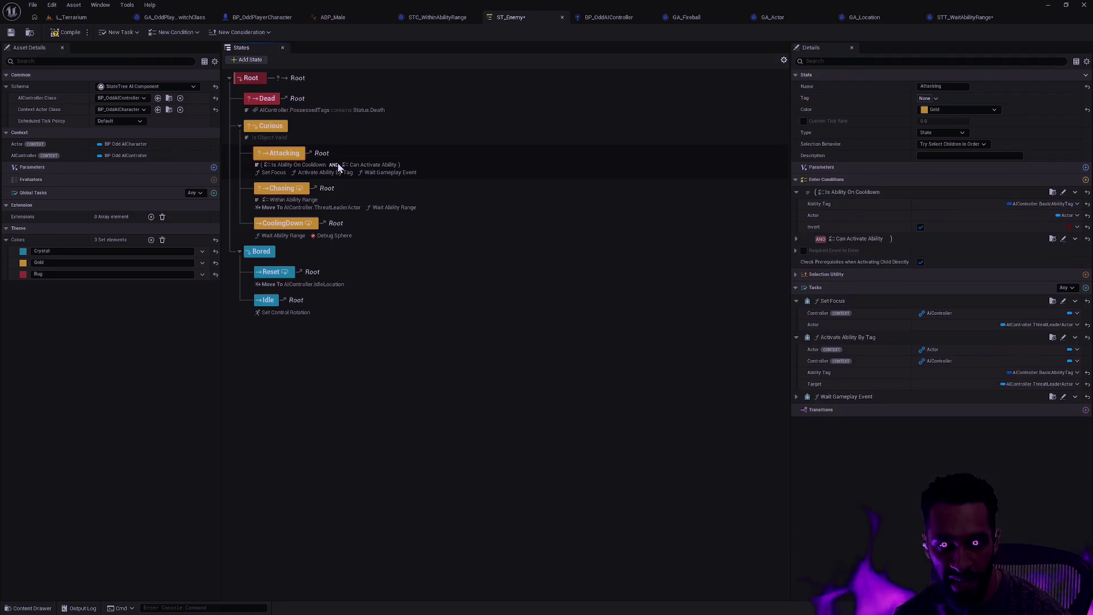
click(821, 239)
click(809, 193)
click(809, 192)
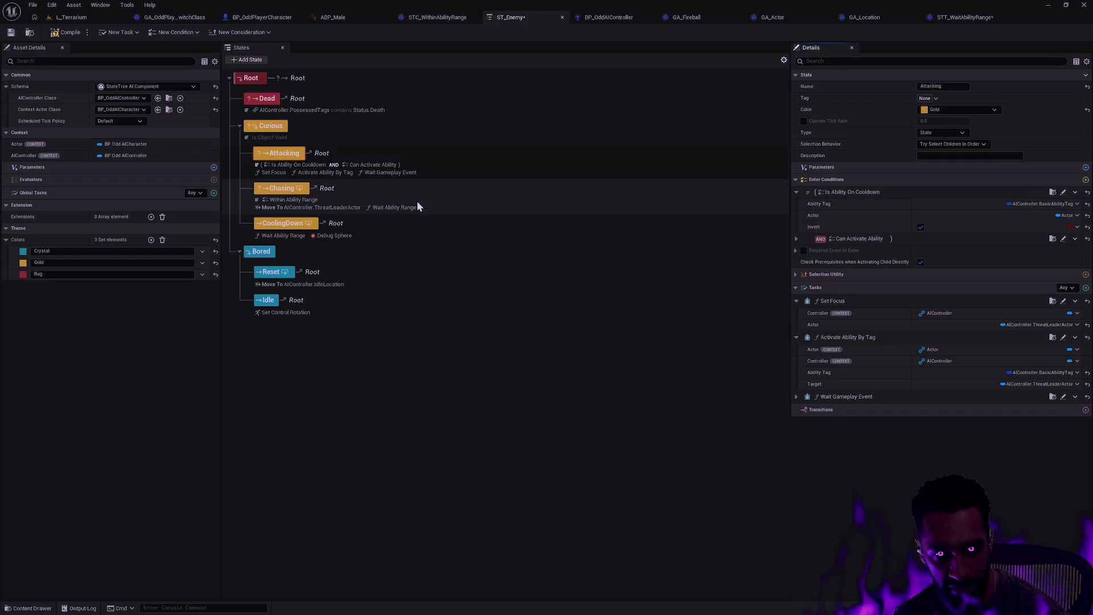
click(283, 204)
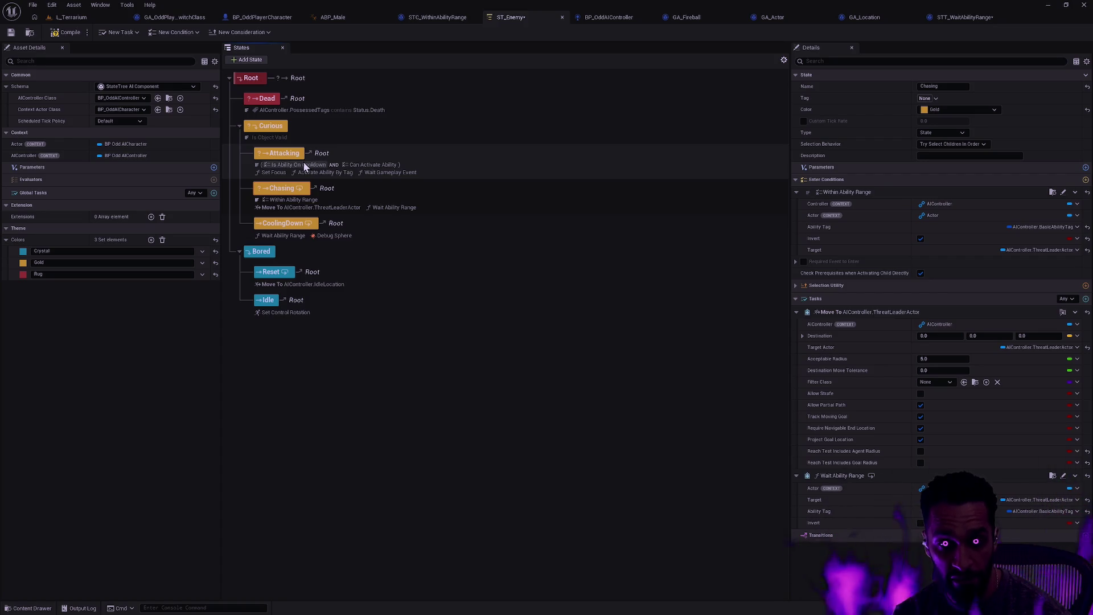
click(298, 236)
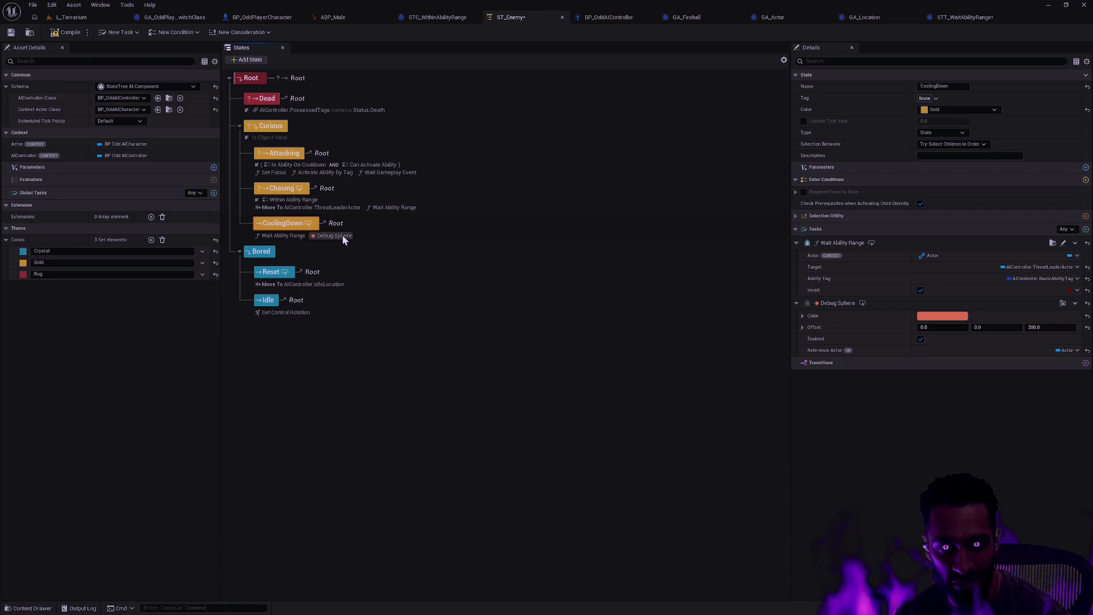
click(1076, 305)
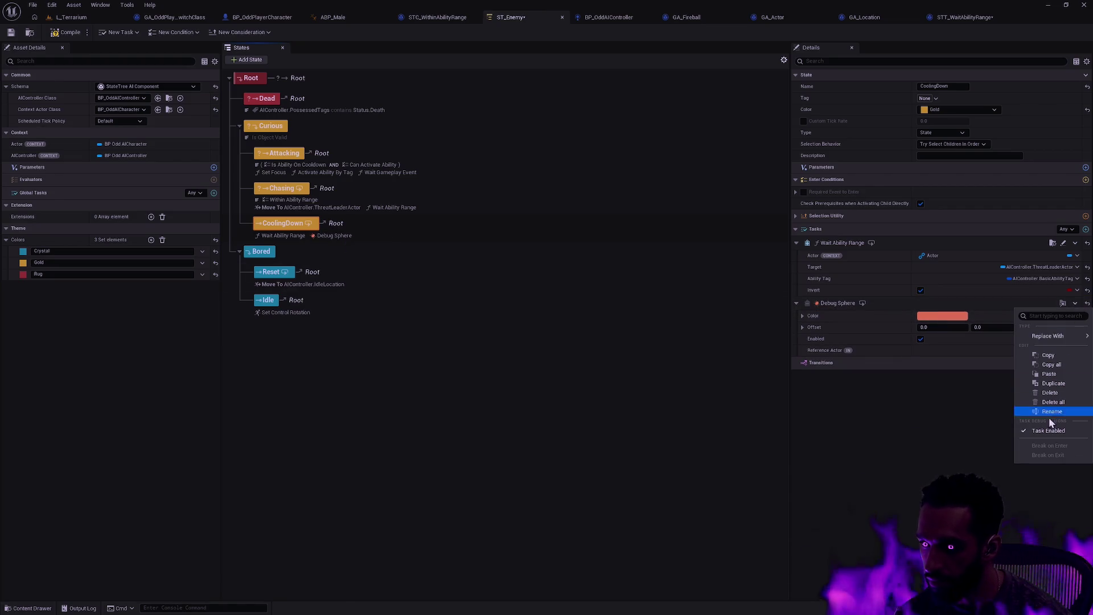
Delete the Debug Sphere task from CoolingDown without adding a replacement task.
click(1049, 404)
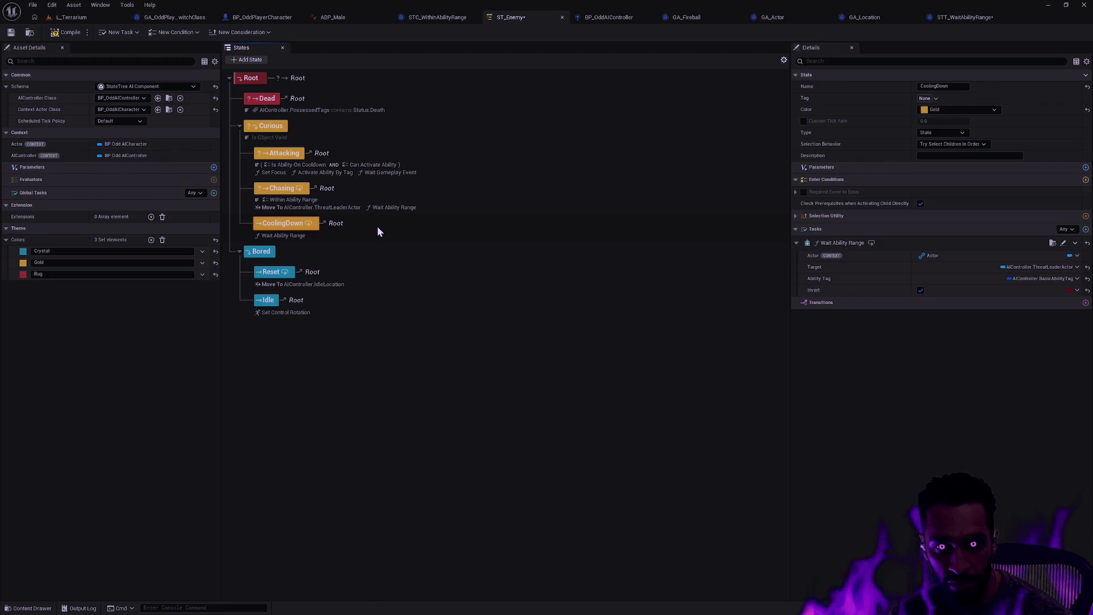
click(1087, 234)
scroll(1011, 307, down, 2)
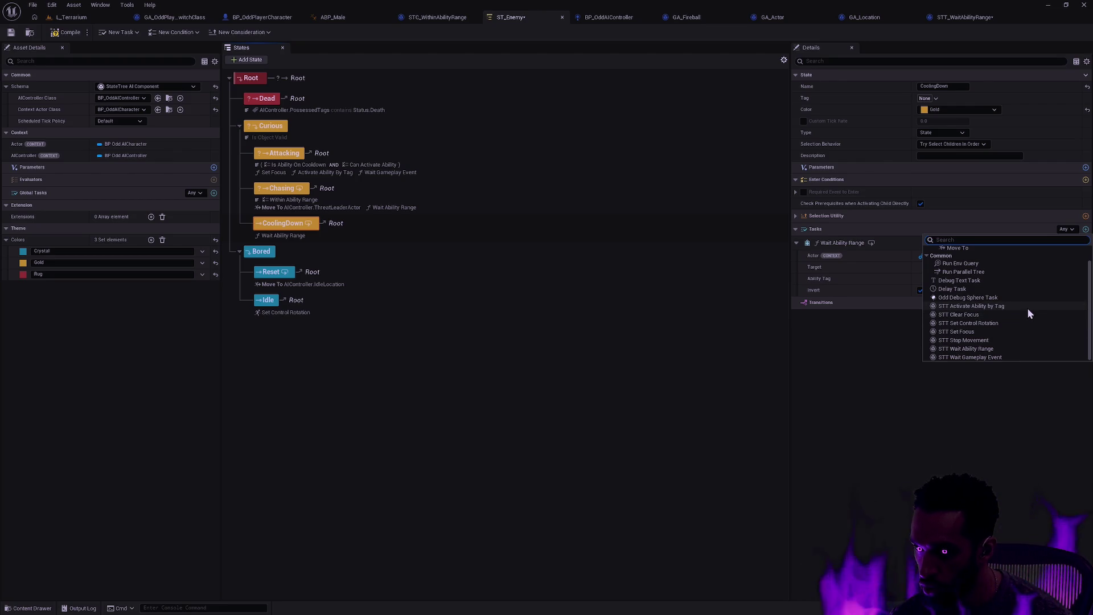
click(927, 438)
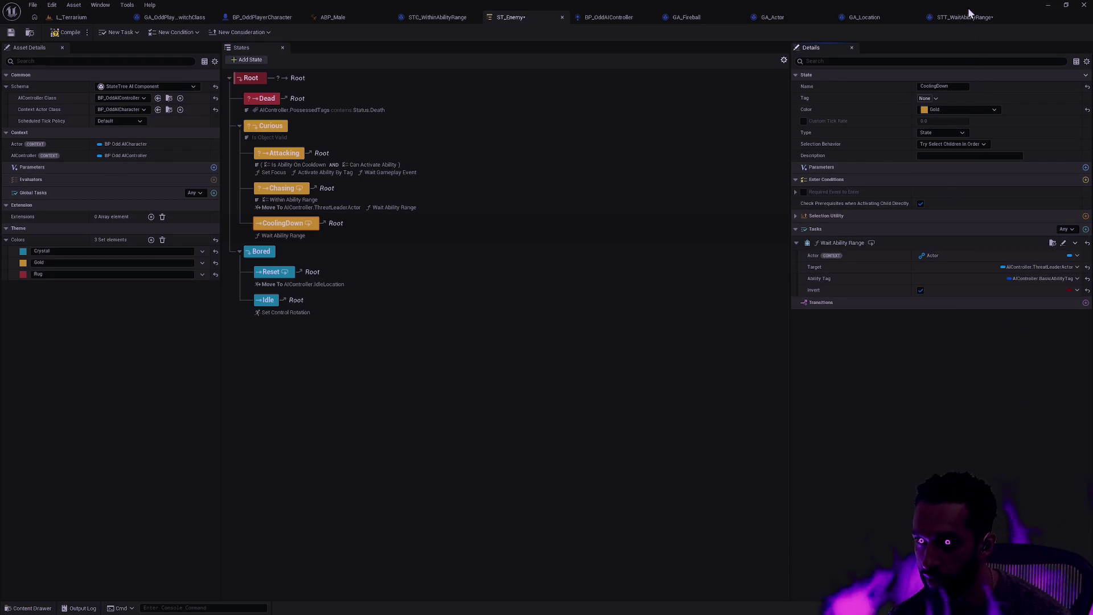
Switch to the STT_WaitAbilityRange blueprint and pan its event graph into view.
click(971, 16)
scroll(649, 125, down, 2)
drag(653, 132, 525, 186)
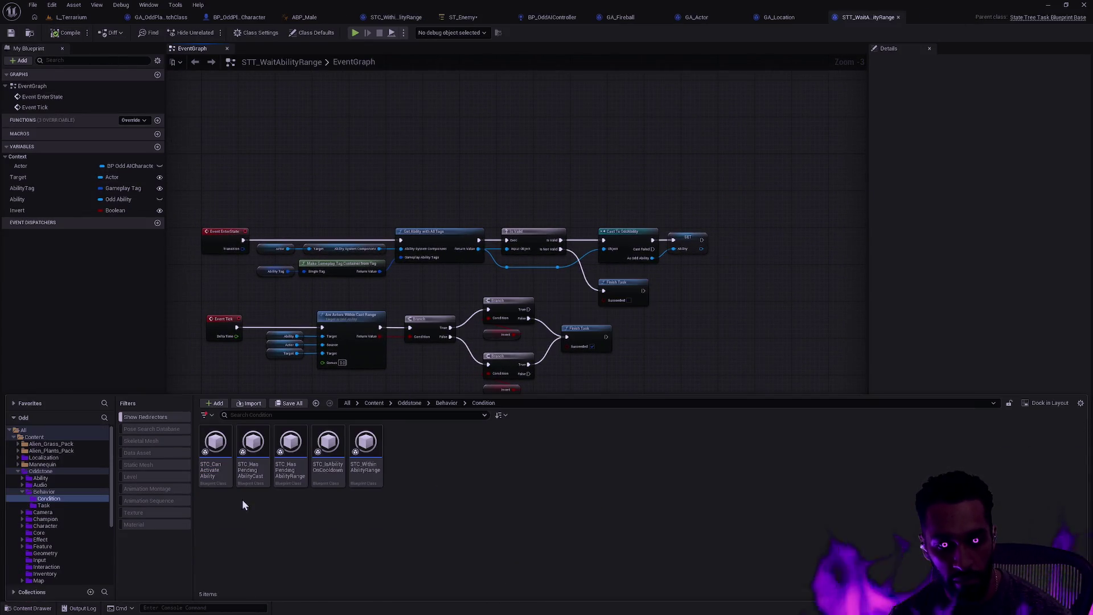
Duplicate STT_WaitAbilityRange as STT_WaitAbilityCooldown and open it for editing.
key(alt+Left)
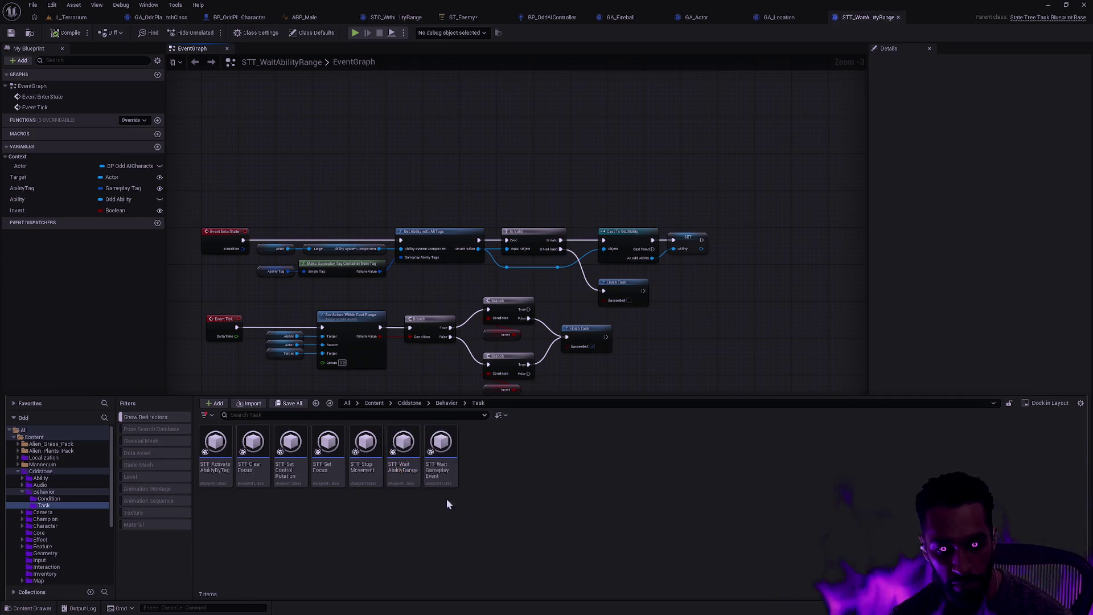
key(ctrl+d)
key(BackSpace)
key(BackSpace)
key(BackSpace)
text(Cooldown)
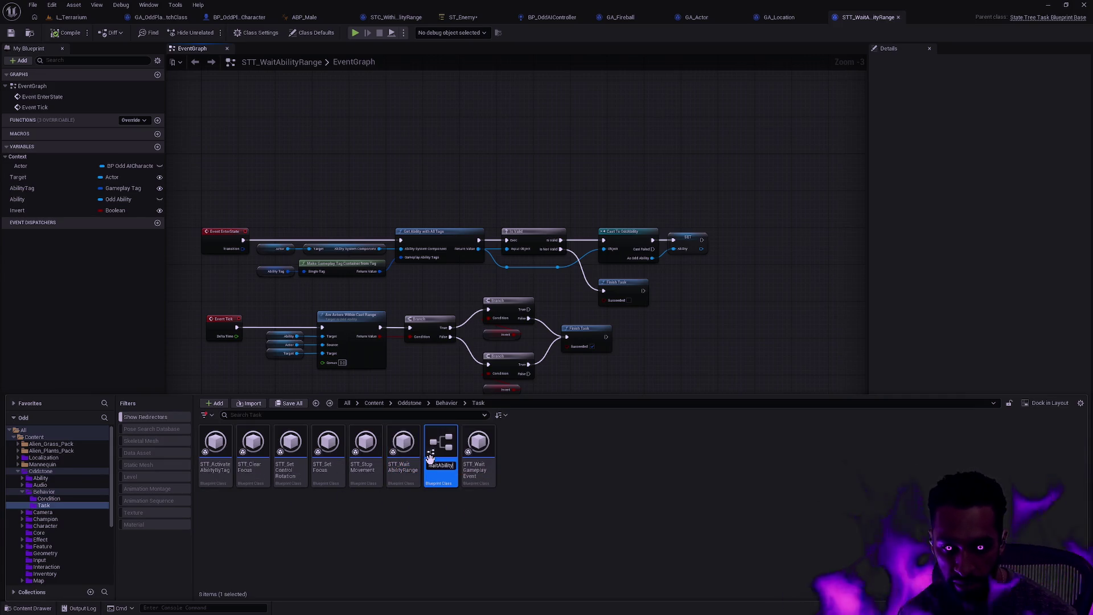
key(Return)
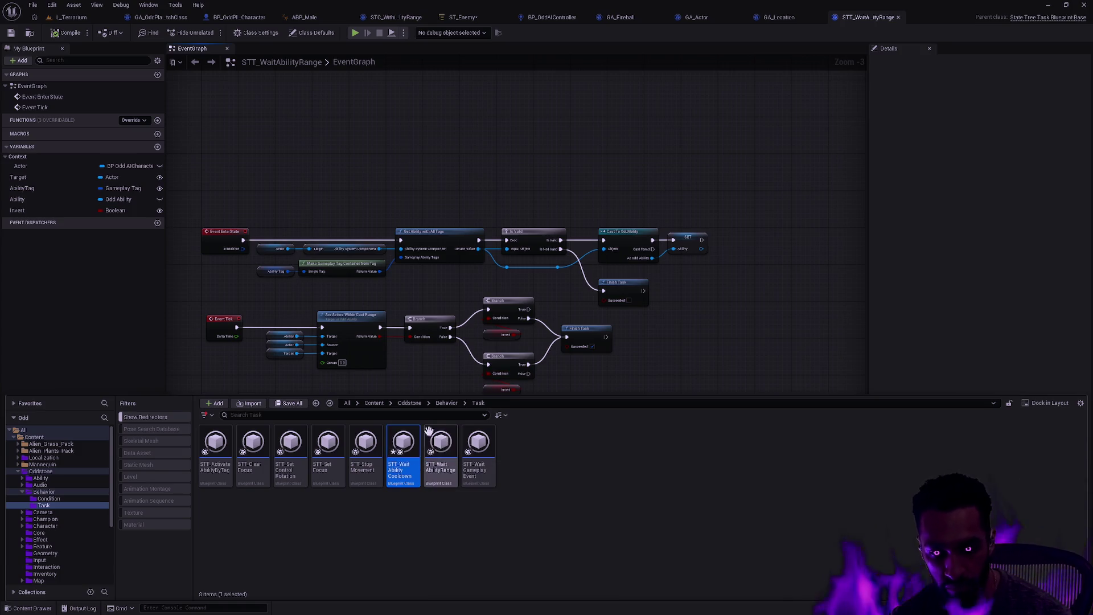
double_click(401, 467)
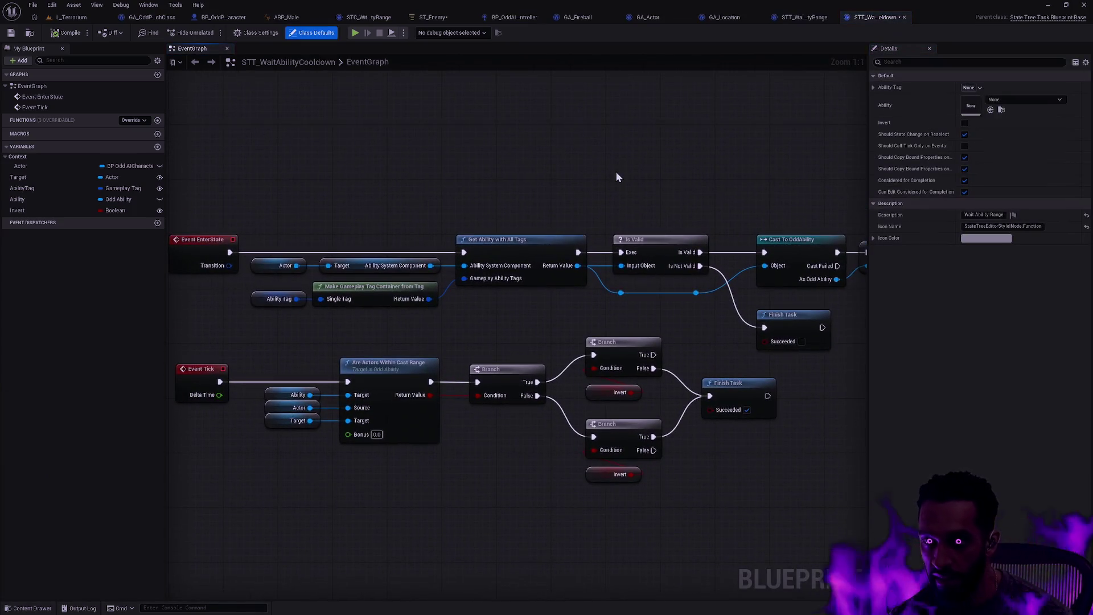
Open the STC_IsAbilityOnCooldown condition from the Content Drawer and frame its node chain.
key(ctrl+space)
key(alt+Left)
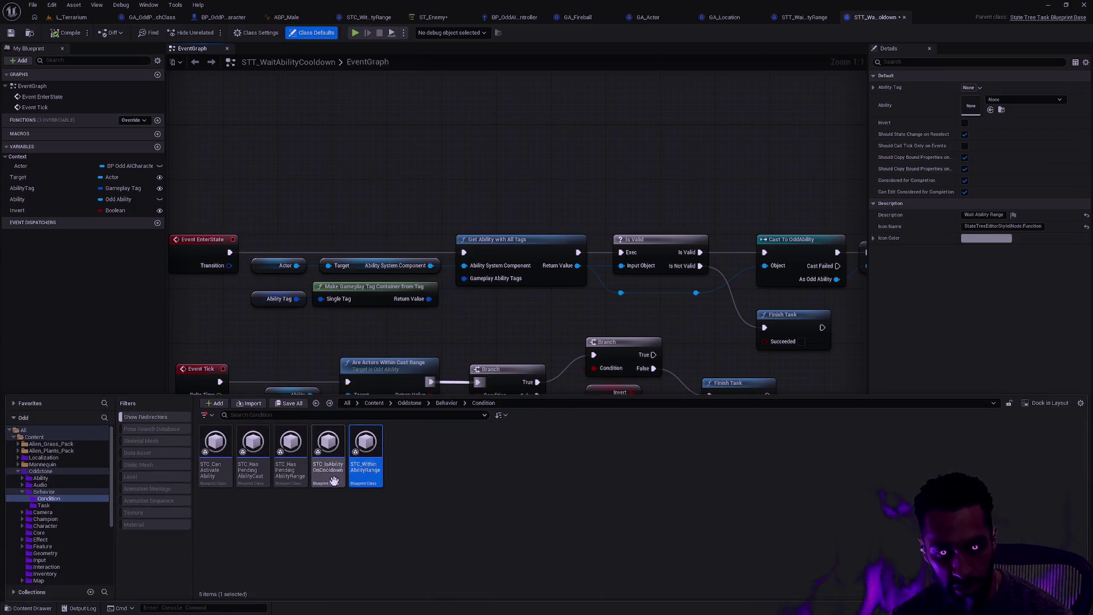
double_click(334, 480)
scroll(526, 354, down, 1)
mouse_move(527, 354)
mouse_down()
mouse_move(588, 358)
mouse_move(605, 381)
mouse_move(860, 410)
mouse_up()
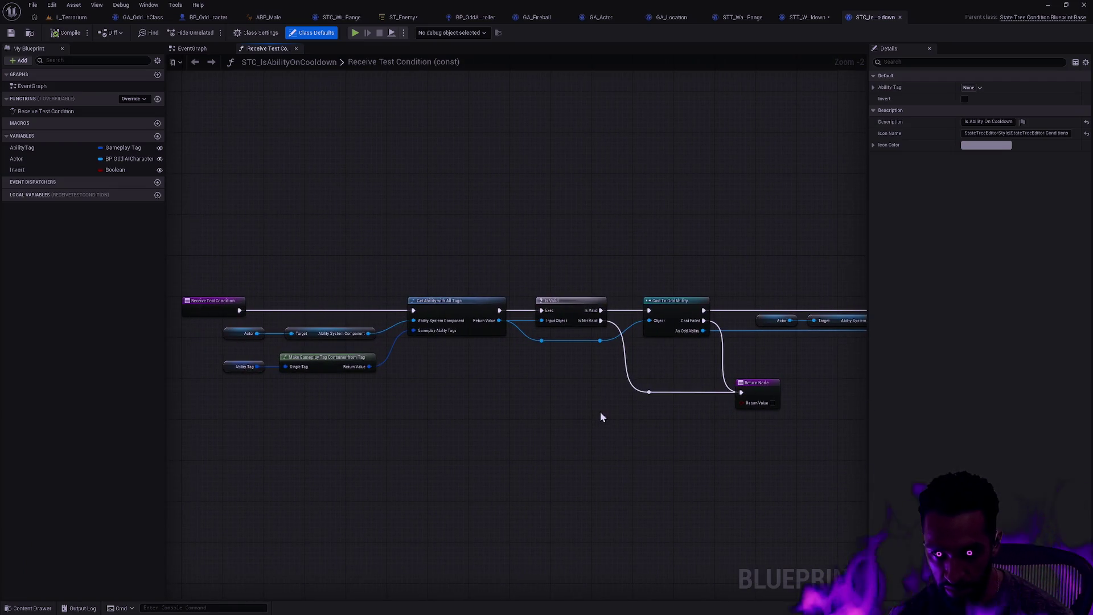
drag(588, 410, 505, 400)
Inspect the Cast To OddAbility, Is Ability on Cooldown, NOT and Select nodes.
click(519, 320)
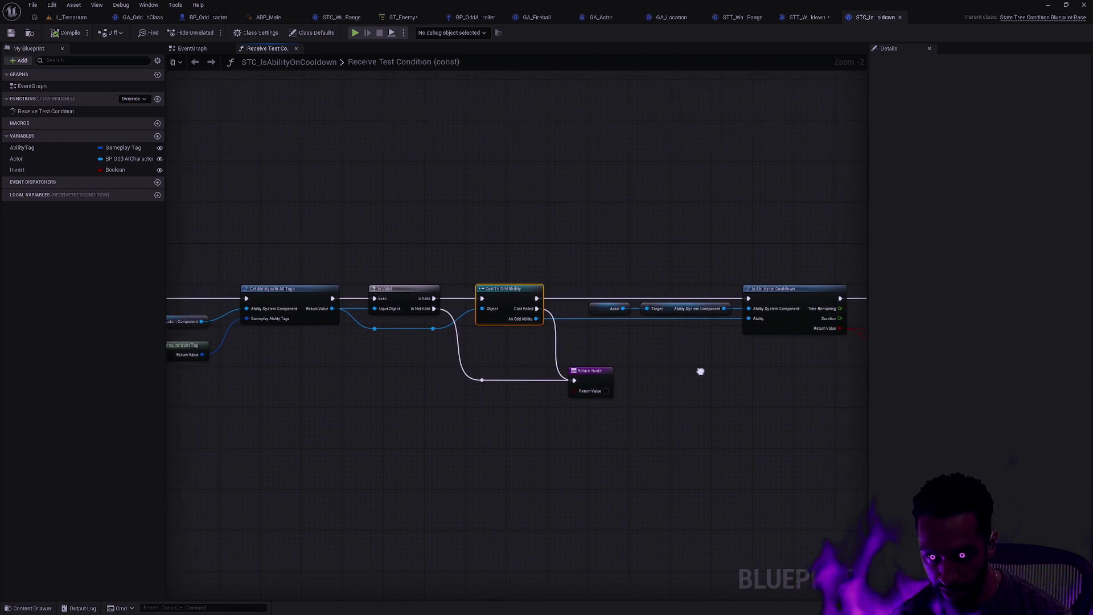
drag(700, 373, 544, 351)
click(534, 356)
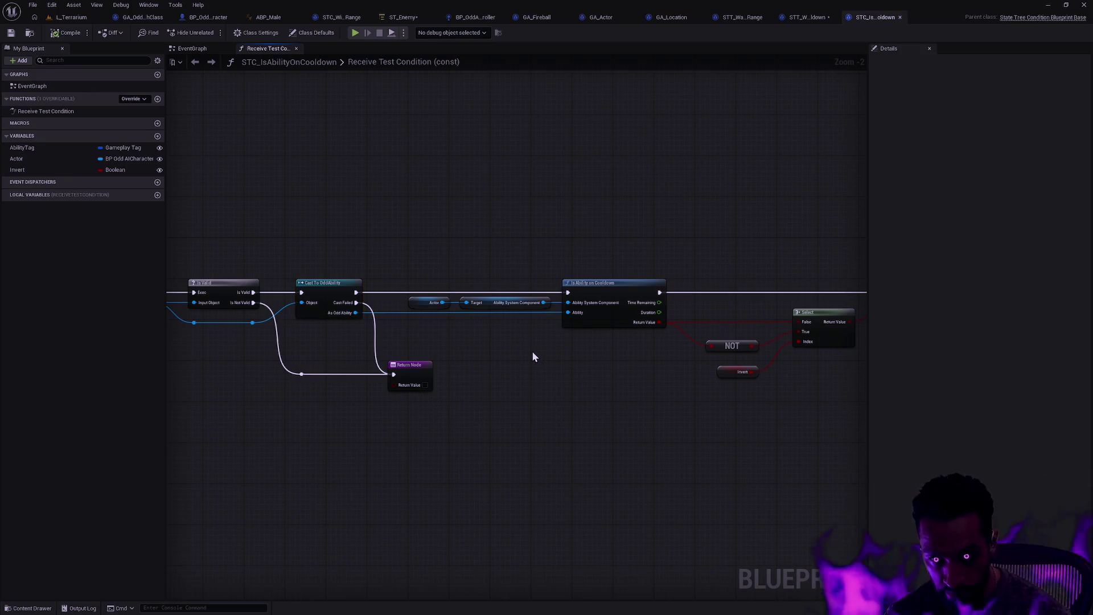
drag(487, 341, 593, 251)
click(596, 341)
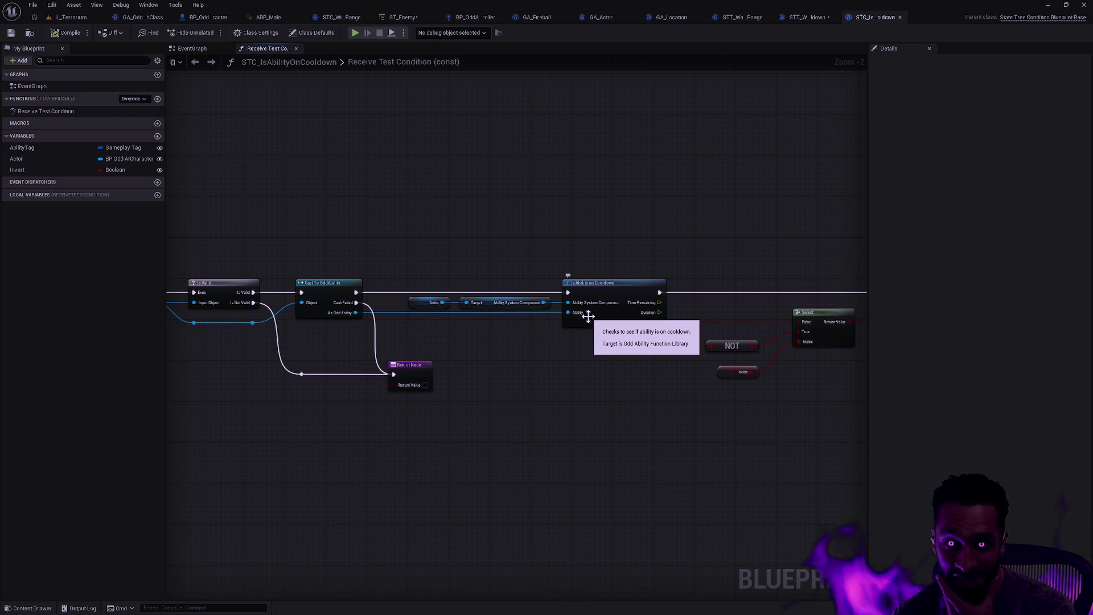
scroll(575, 321, up, 2)
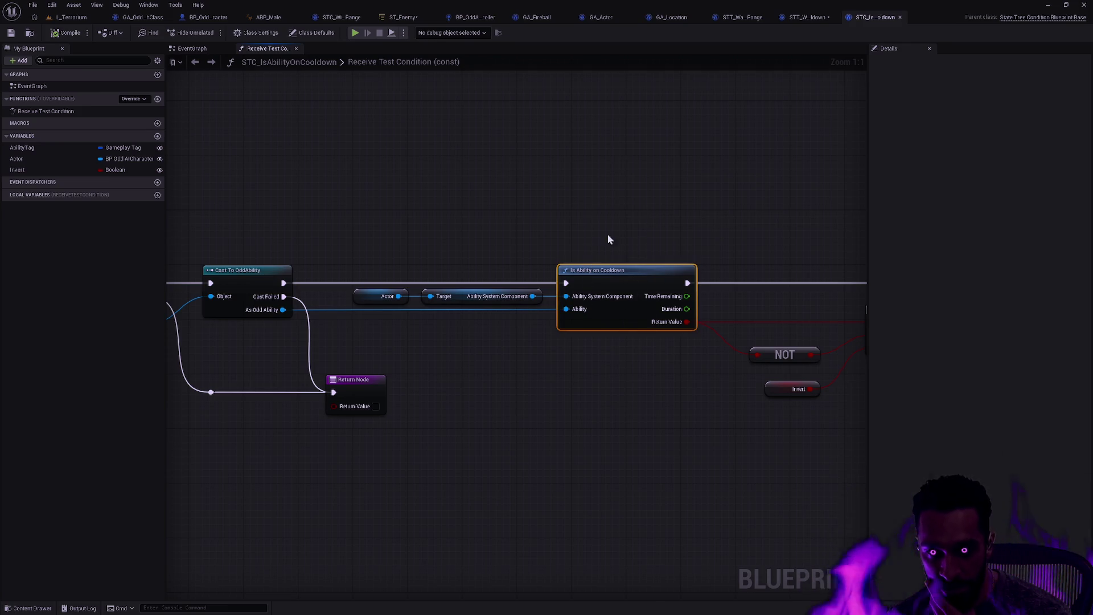
click(637, 287)
drag(682, 246, 562, 237)
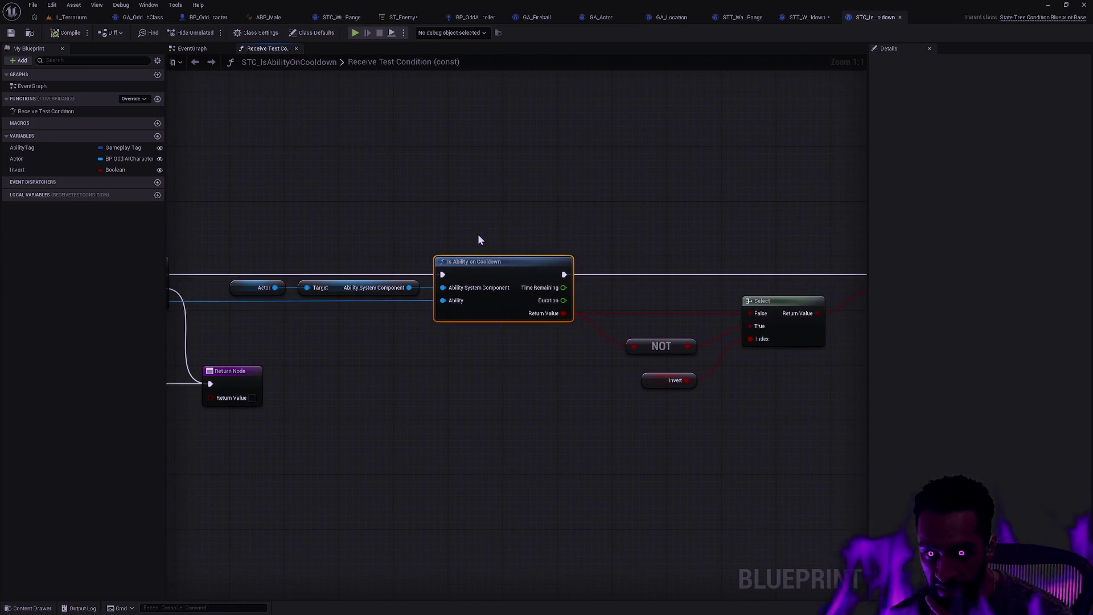
scroll(557, 233, down, 1)
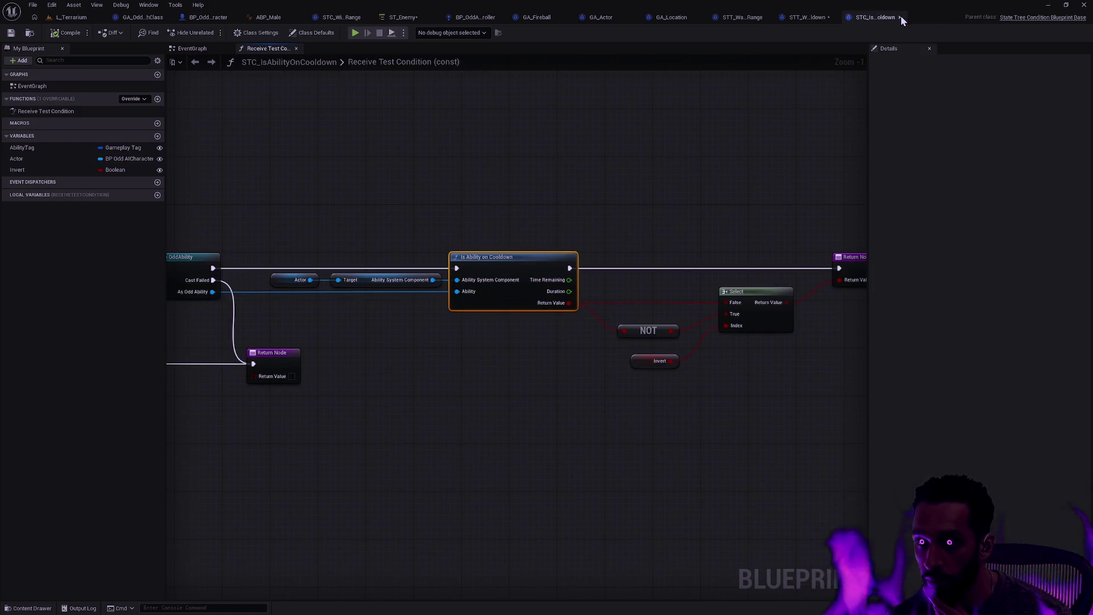
Delete the Are Actors Within Cast Range check and move the Branch, Invert and Finish Task group aside.
click(900, 17)
drag(555, 336, 671, 313)
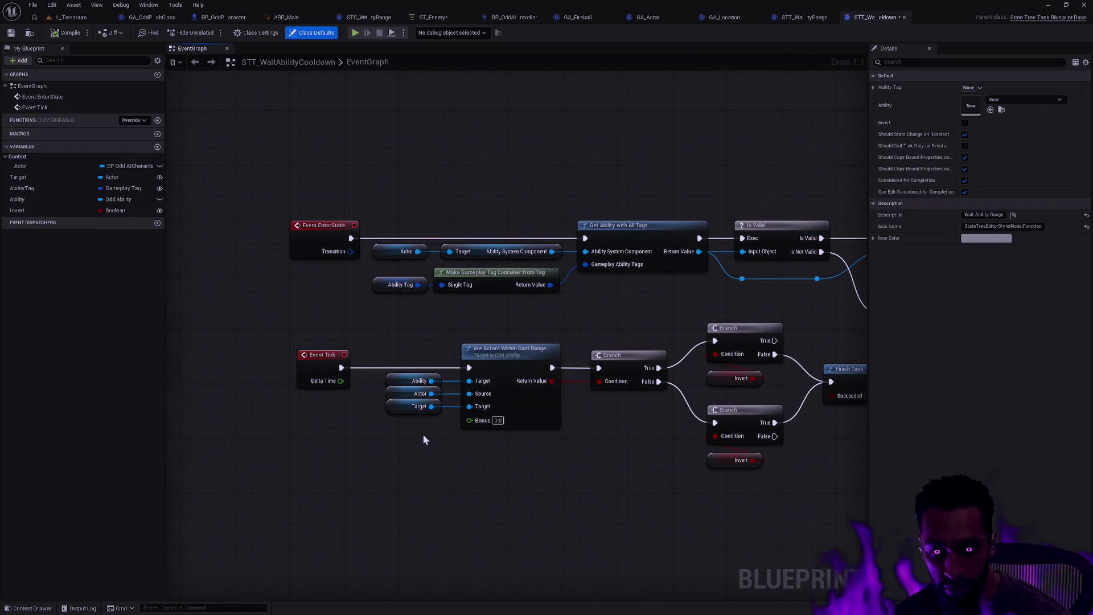
mouse_move(401, 443)
mouse_down()
mouse_move(491, 400)
mouse_move(498, 419)
mouse_move(520, 403)
mouse_move(422, 412)
mouse_up()
key(Delete)
drag(398, 471, 749, 358)
drag(681, 358, 783, 427)
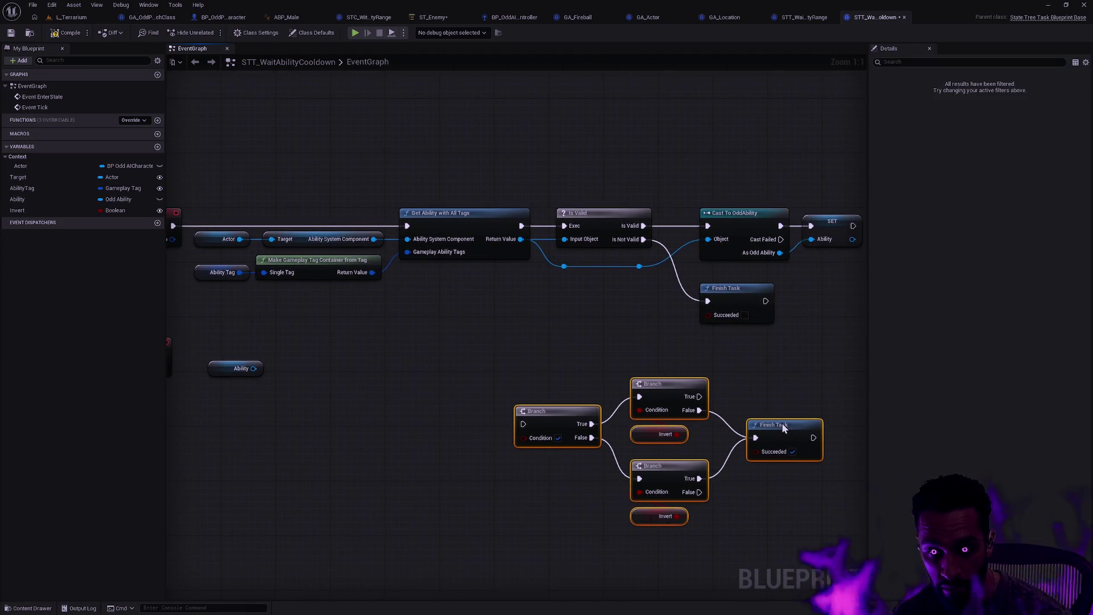
click(598, 374)
Add a Get Ability System Component node wired from the Ability's actor info.
drag(465, 379, 604, 400)
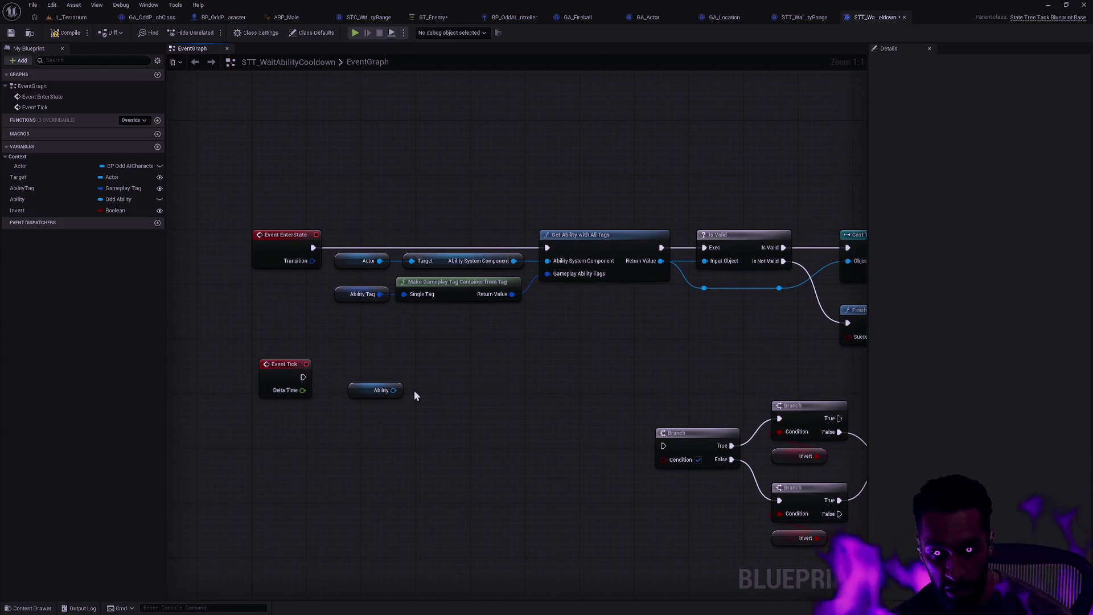
drag(393, 390, 436, 392)
text(g)
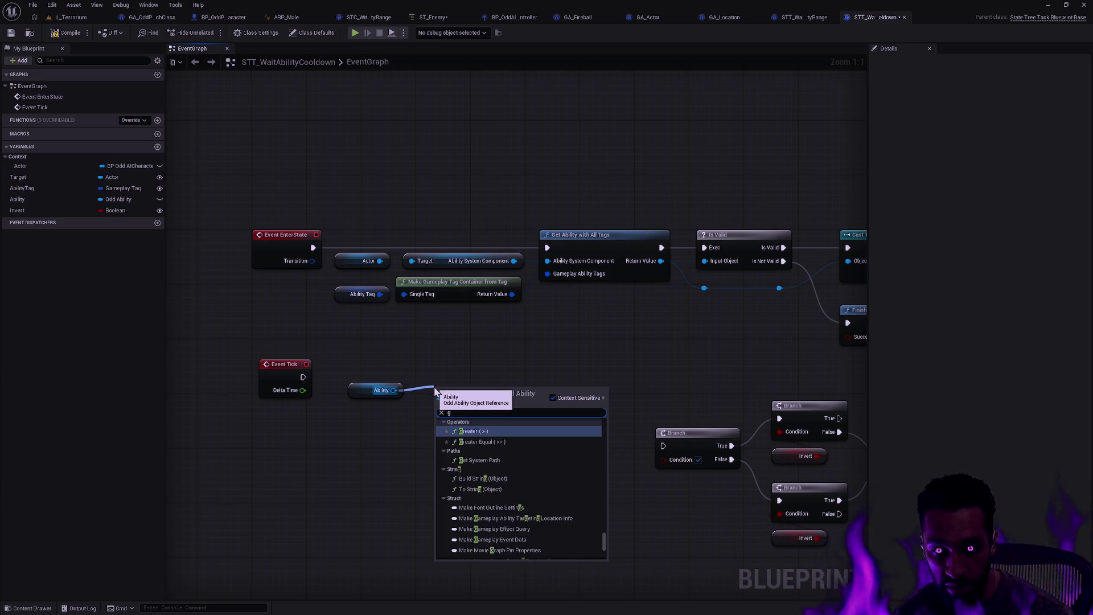
text(et ability system component)
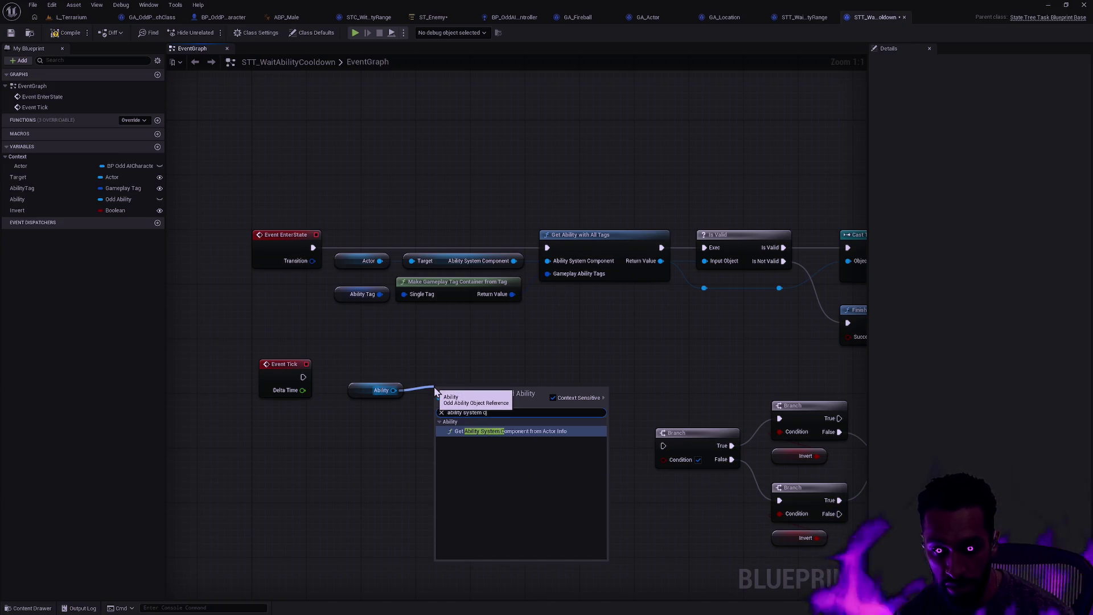
key(Return)
drag(483, 385, 483, 379)
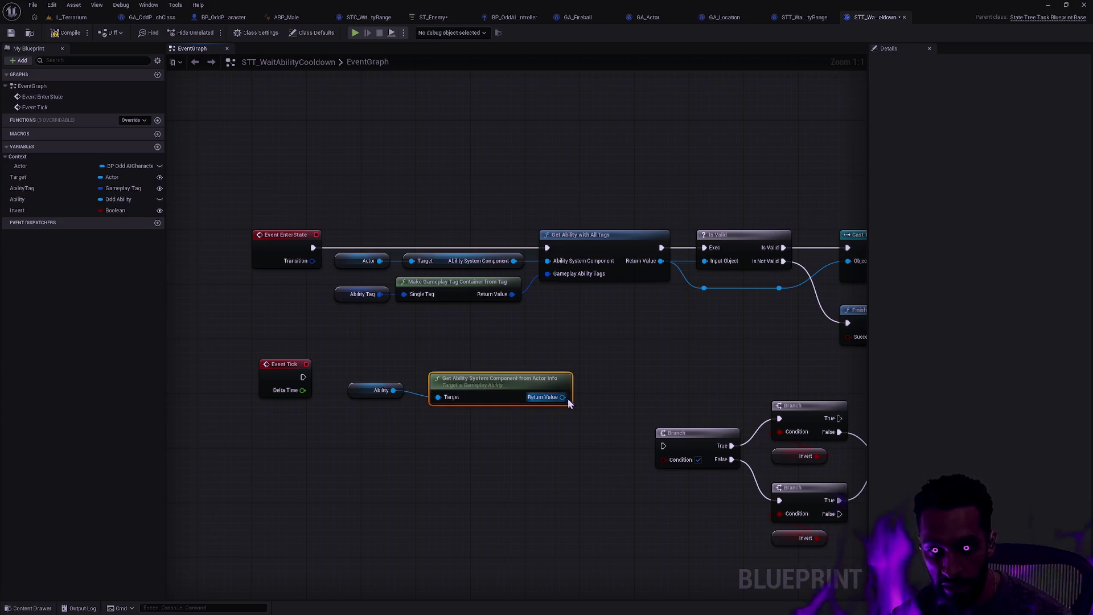
drag(571, 401, 594, 393)
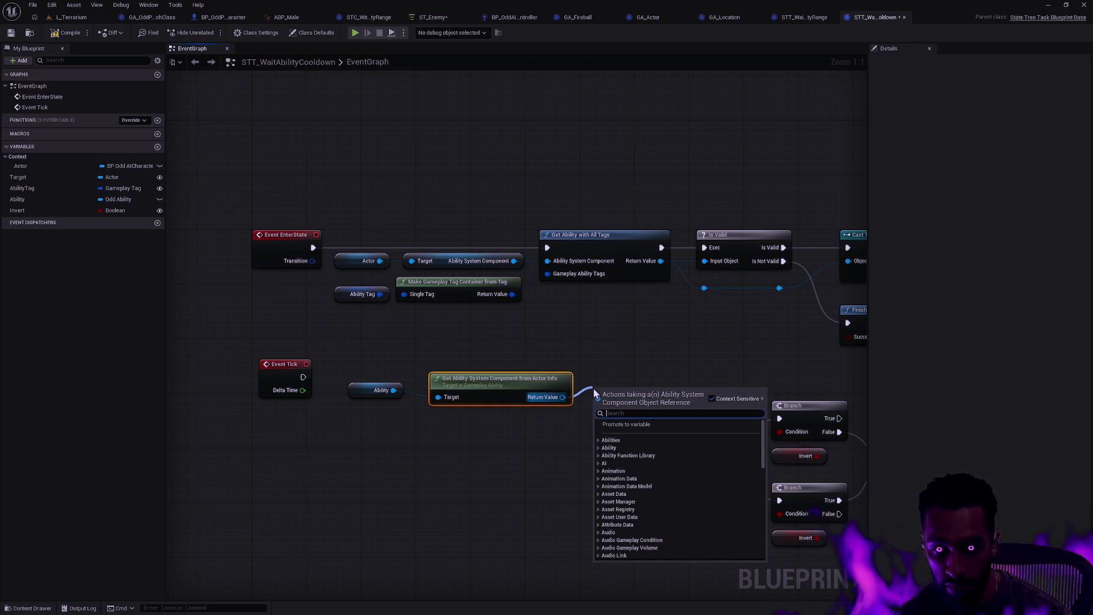
Copy the cooldown nodes from STC_IsAbilityOnCooldown and wire Event Tick to Is Ability on Cooldown.
key(ctrl+space)
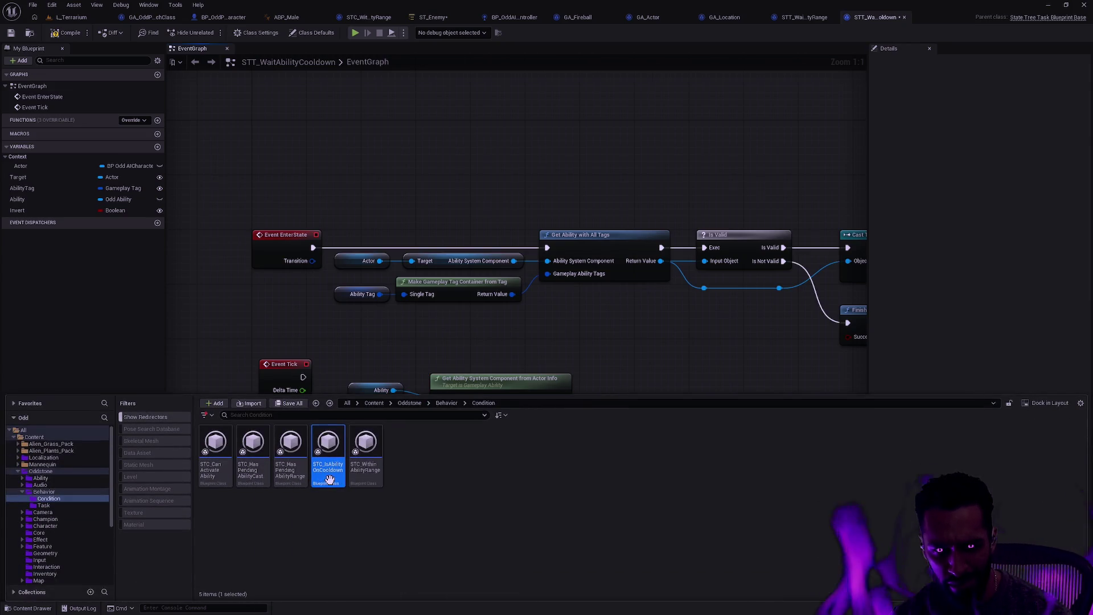
double_click(329, 480)
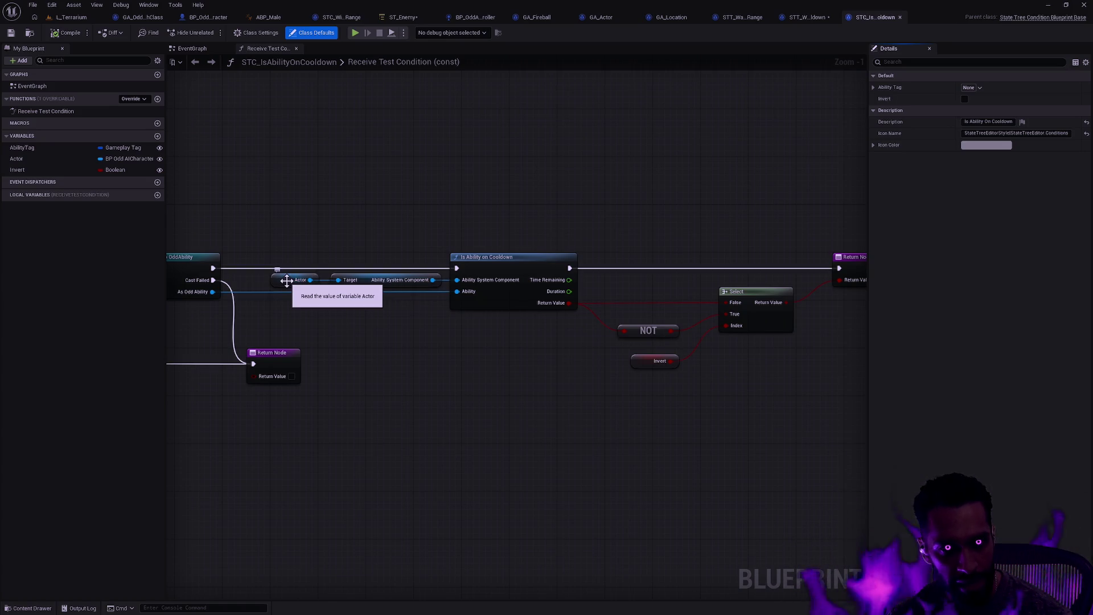
click(287, 280)
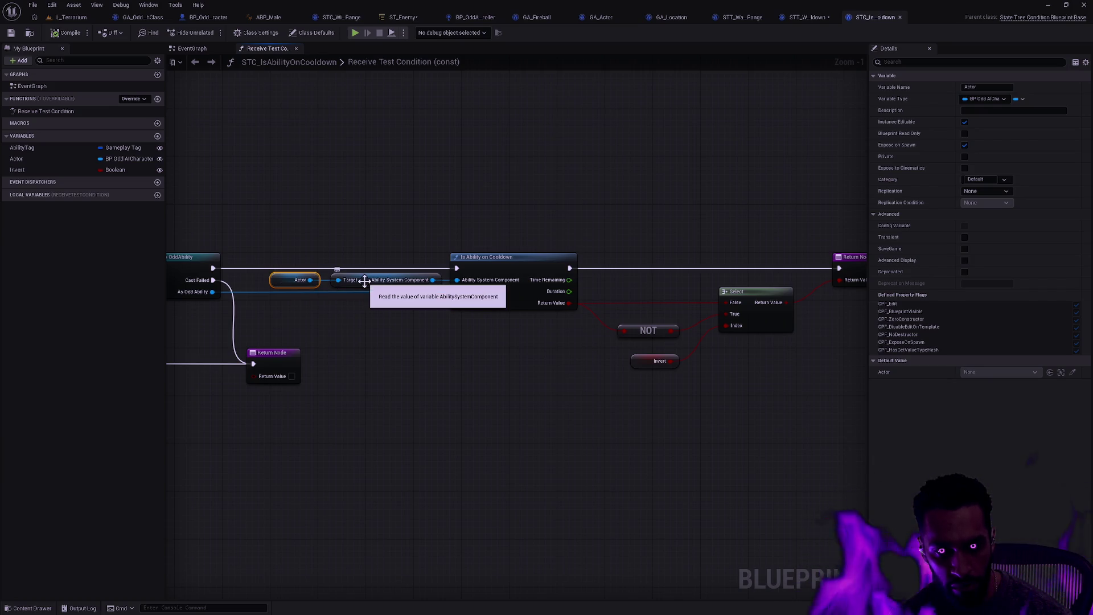
click(809, 17)
drag(465, 391, 199, 384)
drag(481, 389, 481, 383)
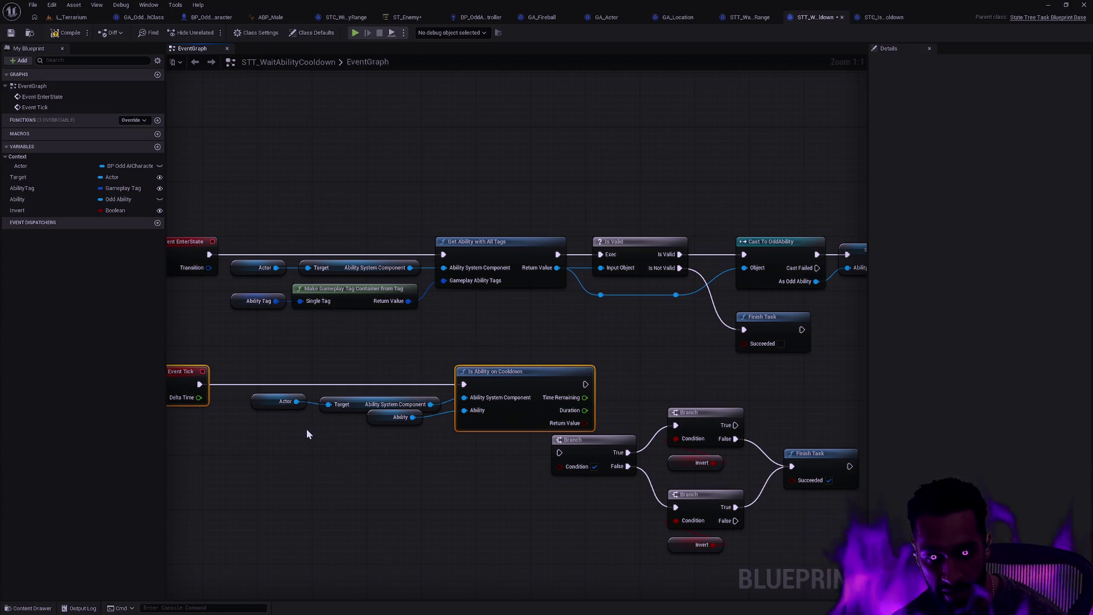
ctrl+click(342, 405)
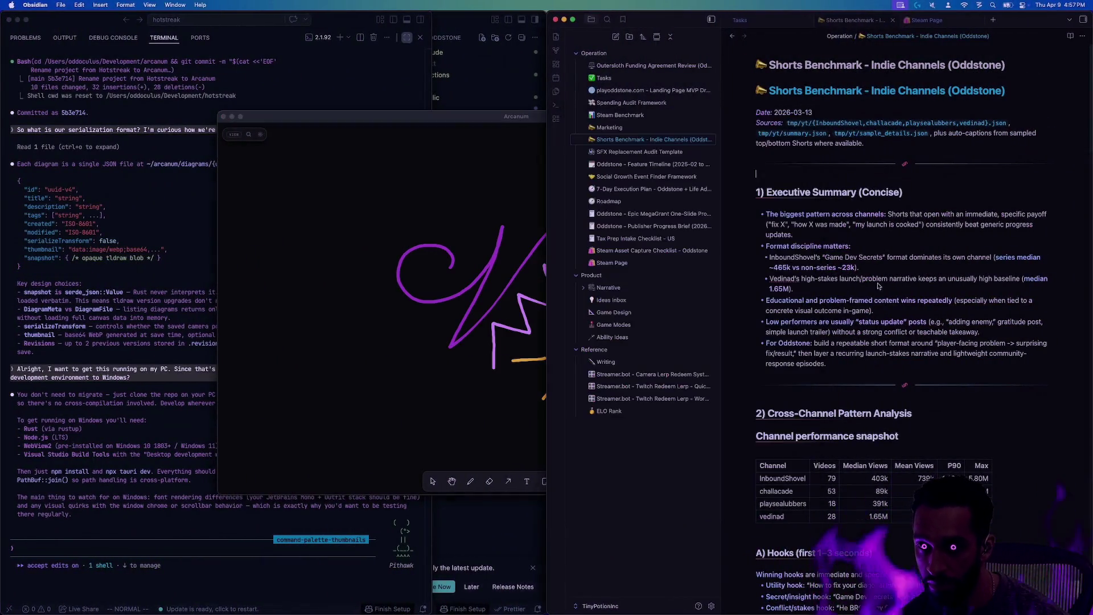
Switch to Chrome and scroll the localhost Oddstone page past Choose Your Champion to the Warrior, Mage and Druid cards.
click(472, 592)
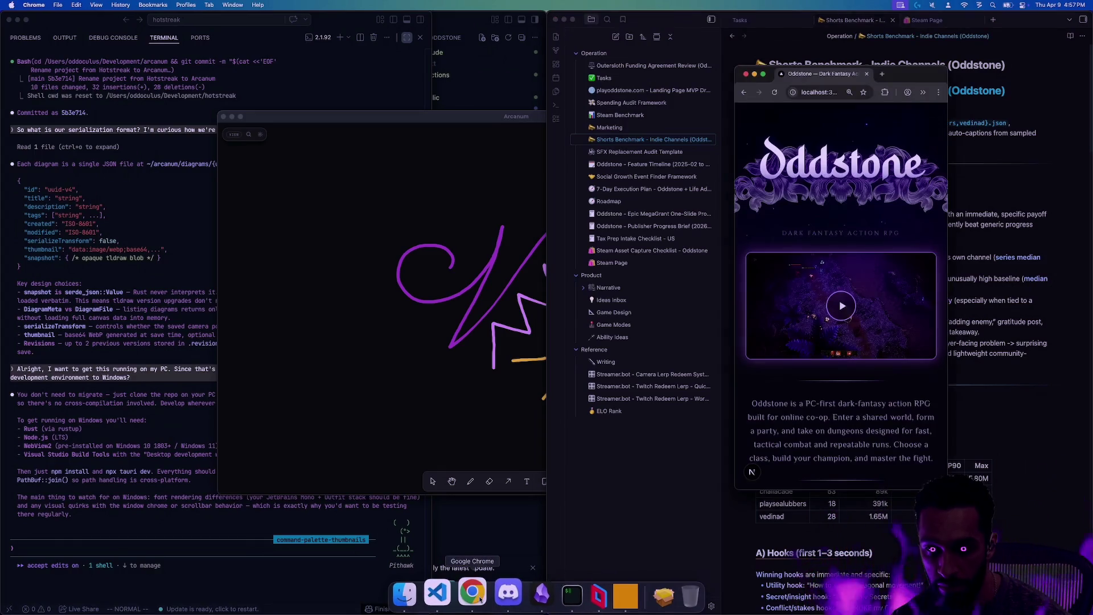
scroll(794, 203, down, 3)
scroll(791, 210, up, 3)
scroll(792, 211, down, 10)
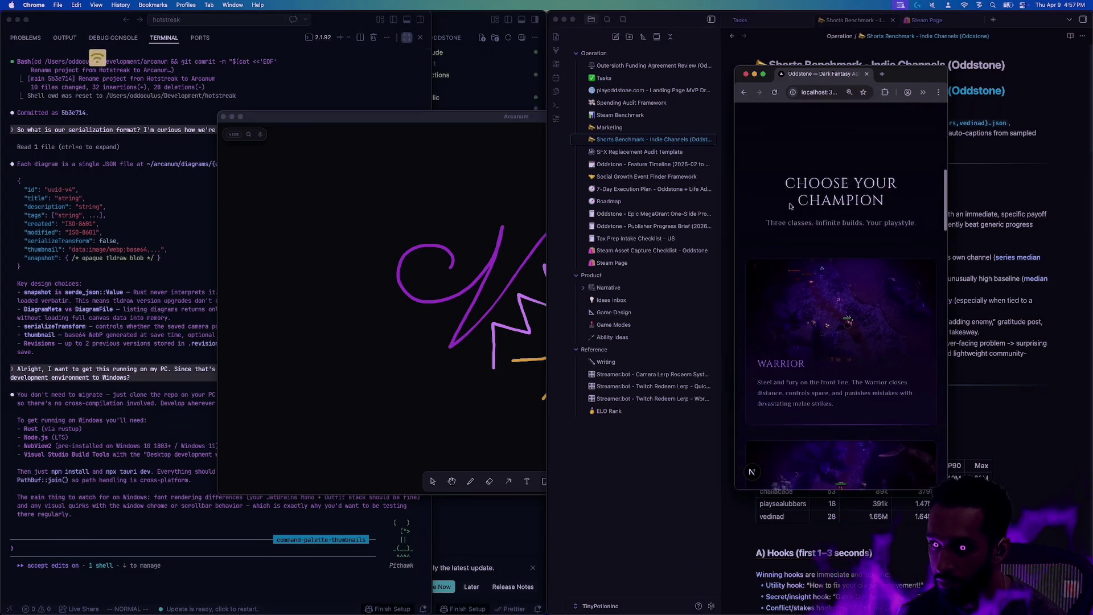
scroll(831, 200, up, 10)
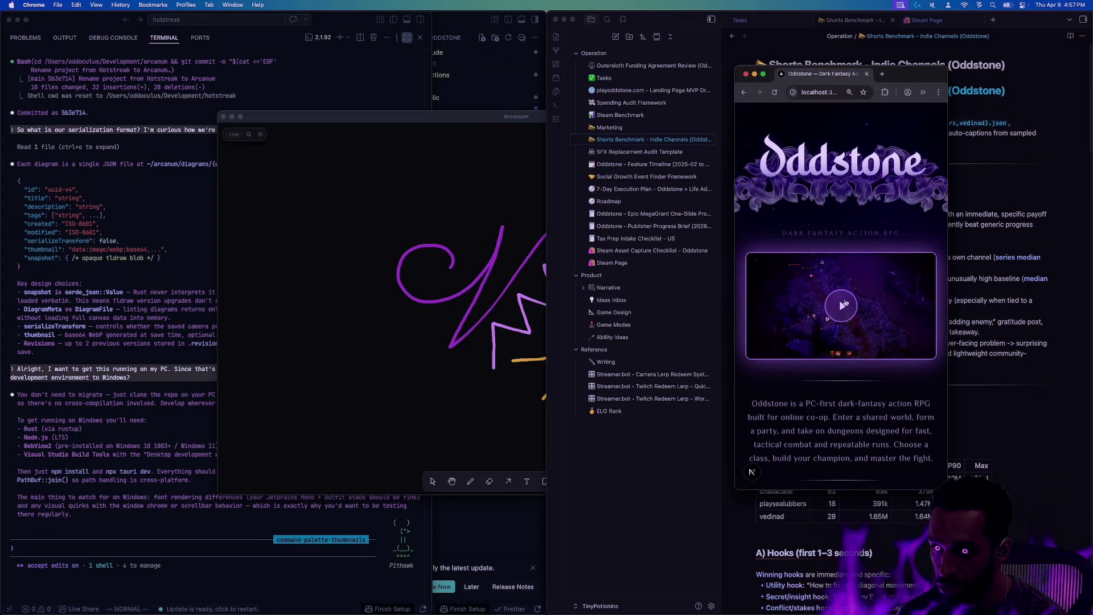
scroll(847, 289, down, 3)
mouse_move(847, 289)
mouse_down()
mouse_move(911, 310)
mouse_move(758, 251)
mouse_up()
click(870, 291)
scroll(869, 291, down, 4)
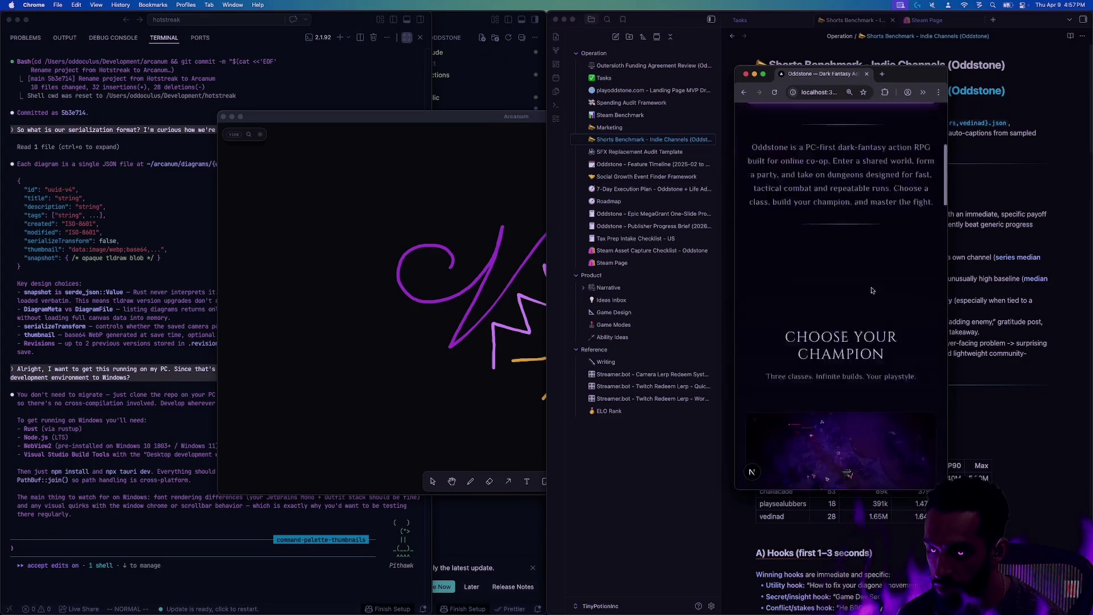
scroll(847, 265, down, 3)
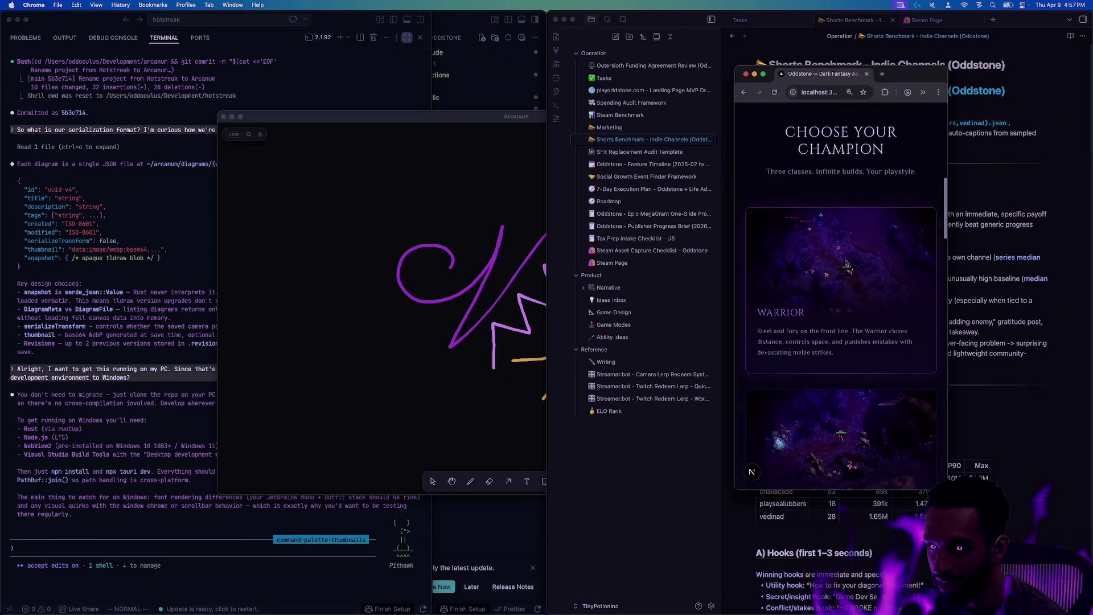
scroll(846, 261, down, 5)
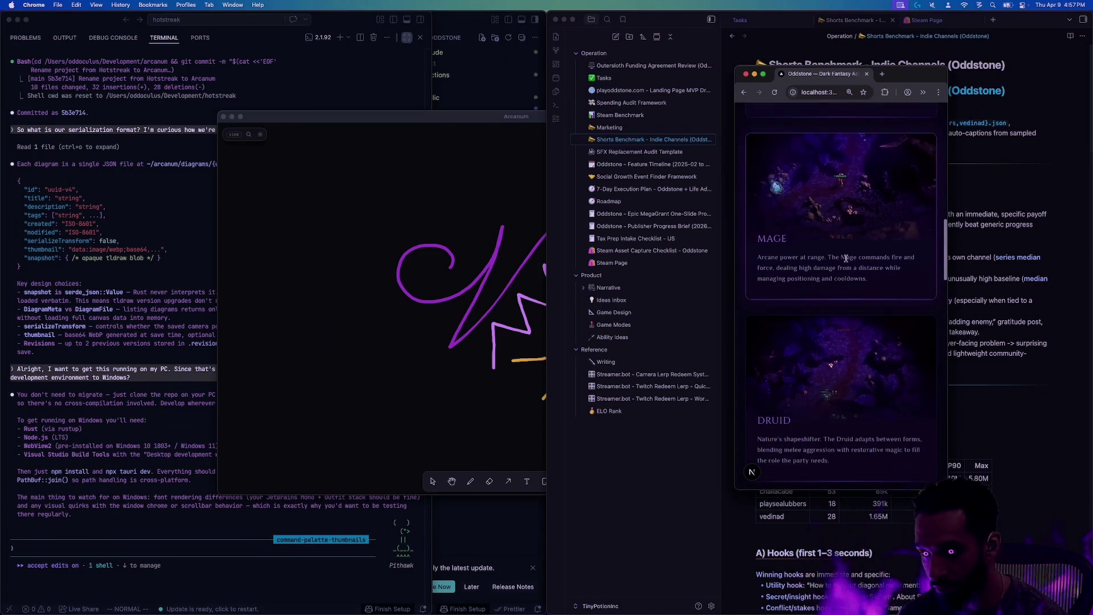
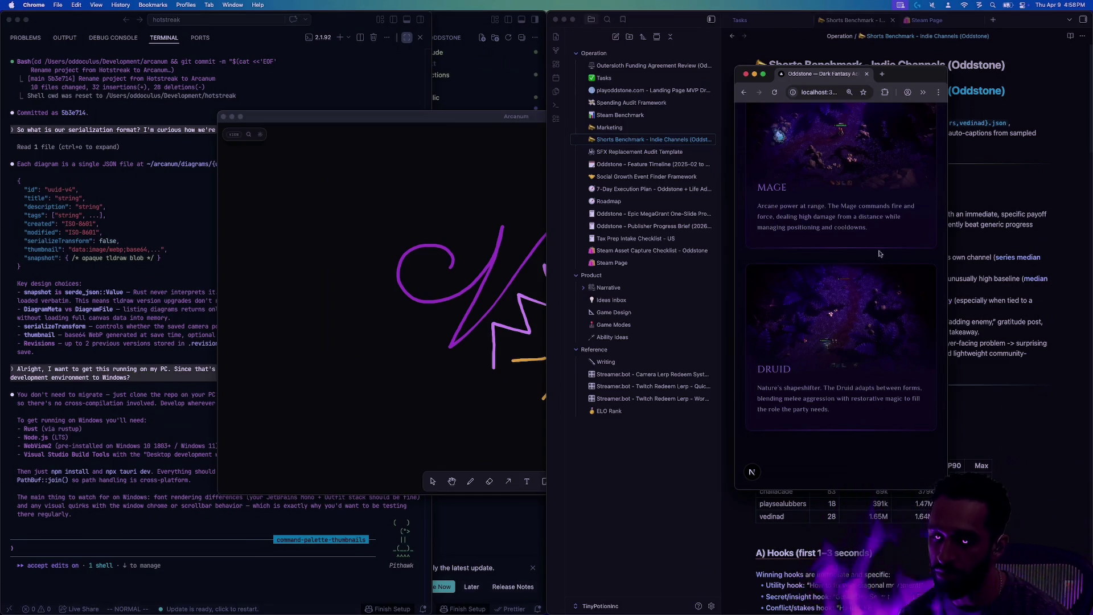
Scroll through the Oddstone landing page from the trailer down to the sign-up section.
scroll(877, 254, up, 5)
scroll(813, 178, down, 2)
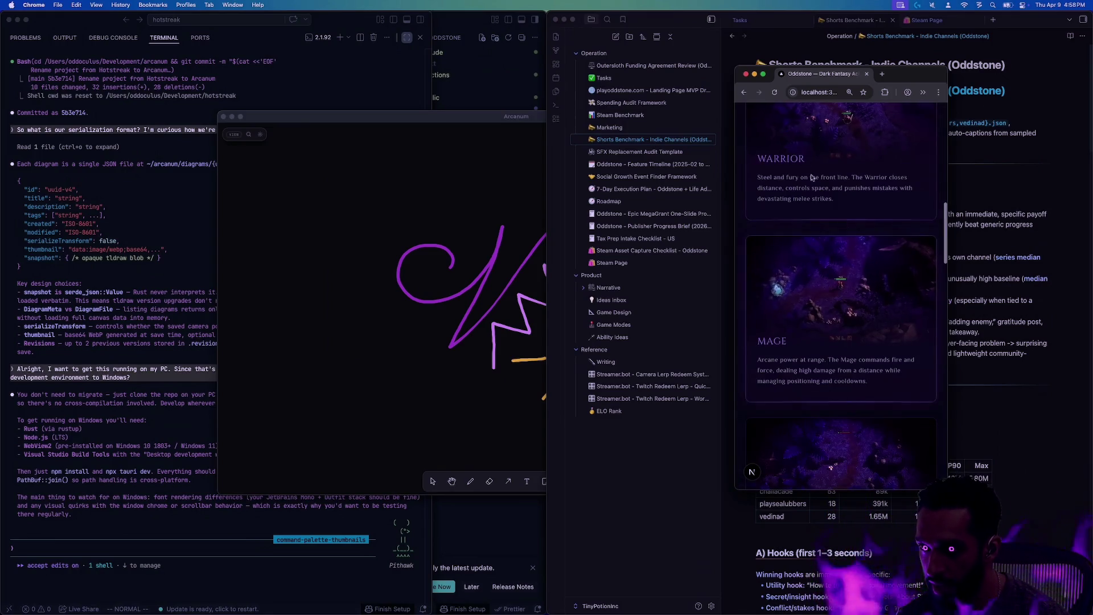
scroll(855, 239, down, 6)
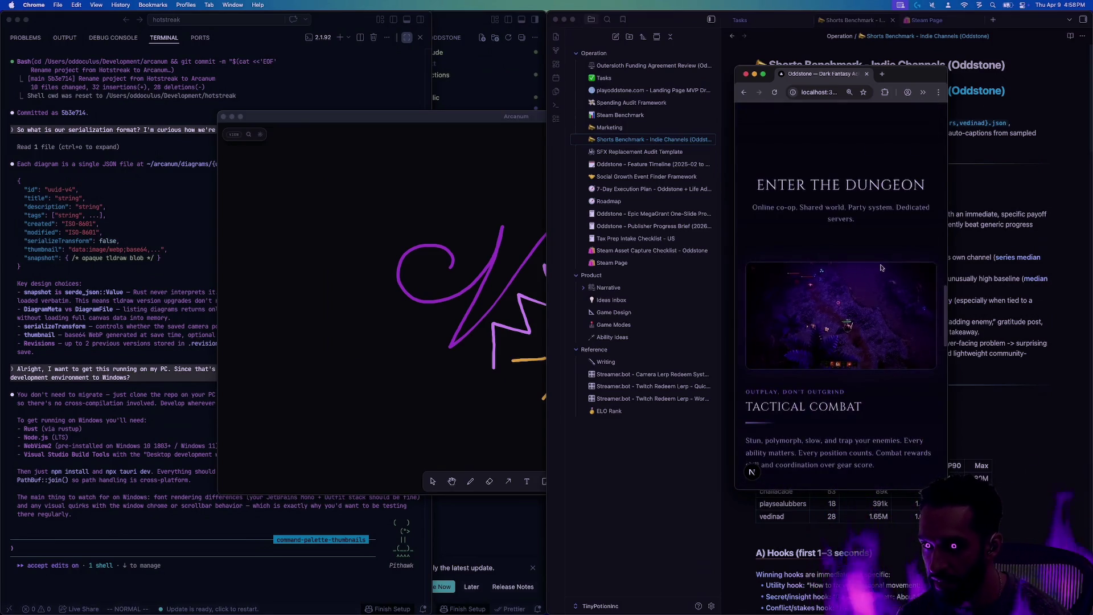
scroll(798, 205, down, 2)
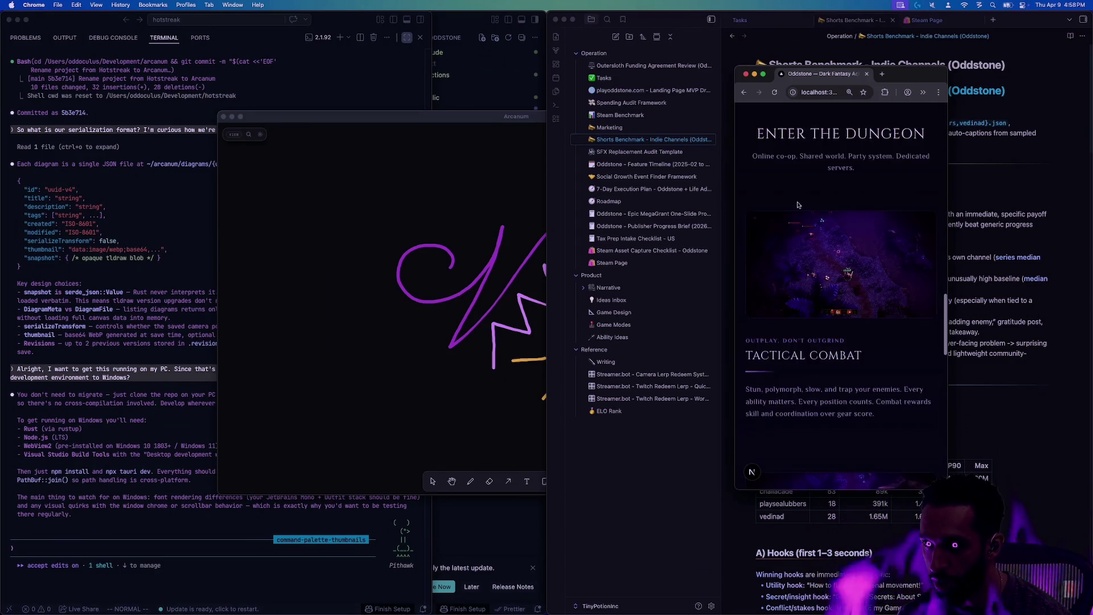
scroll(798, 205, down, 5)
scroll(800, 222, down, 4)
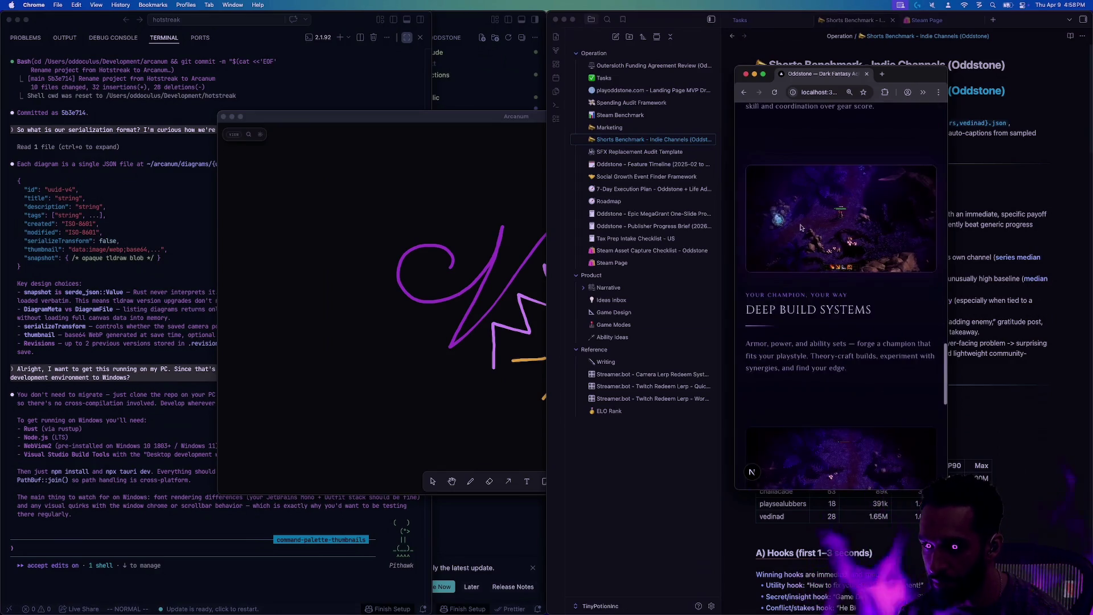
scroll(800, 227, down, 2)
scroll(814, 229, down, 1)
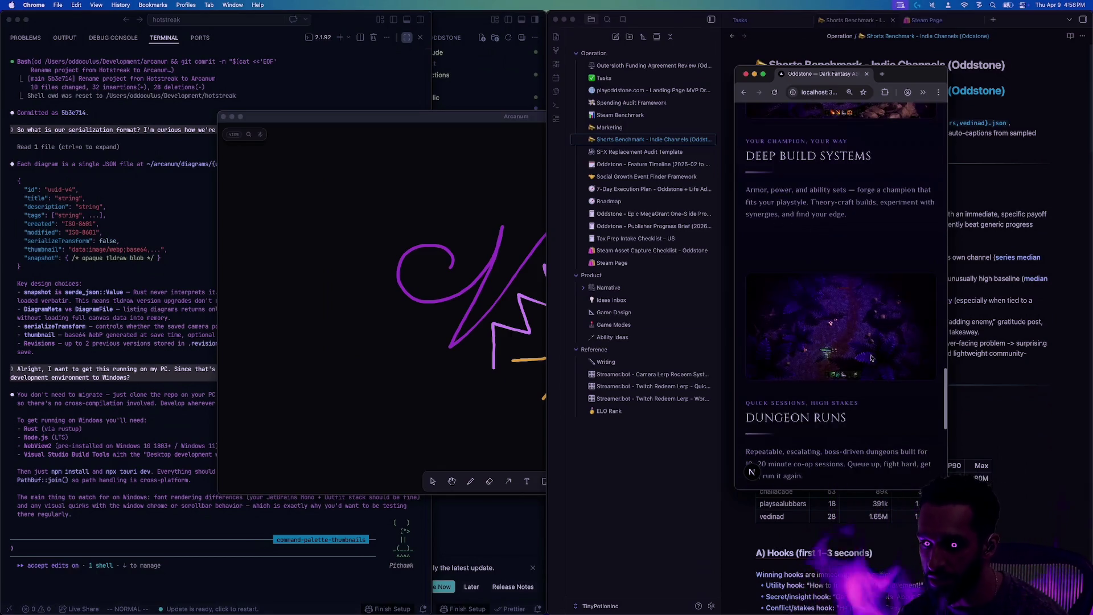
scroll(870, 358, down, 3)
scroll(858, 340, up, 12)
scroll(860, 309, up, 1)
scroll(871, 268, down, 4)
scroll(890, 225, up, 2)
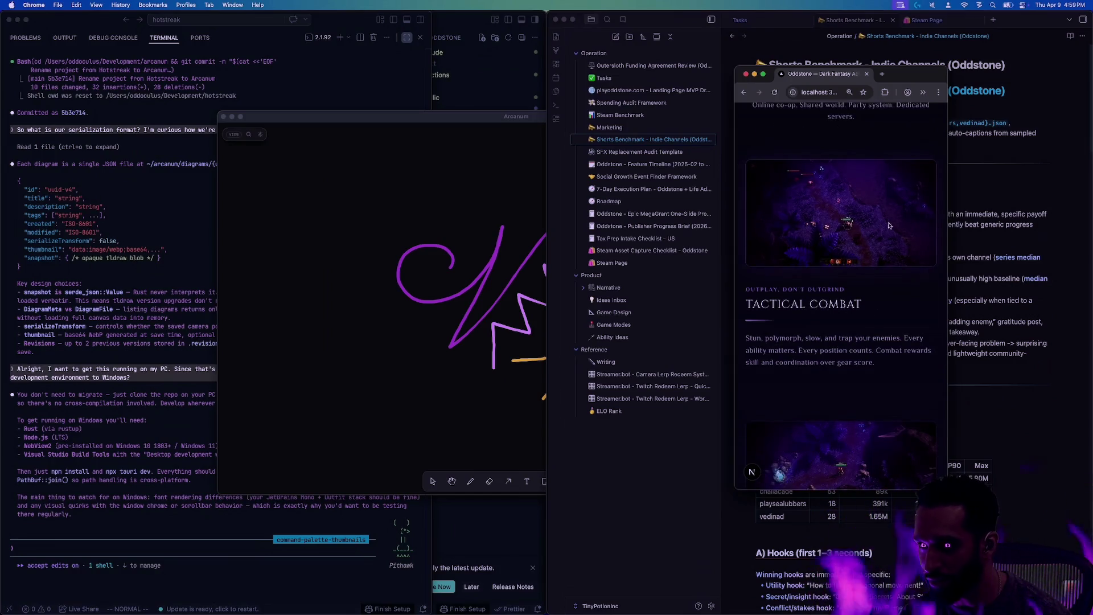
scroll(860, 251, down, 10)
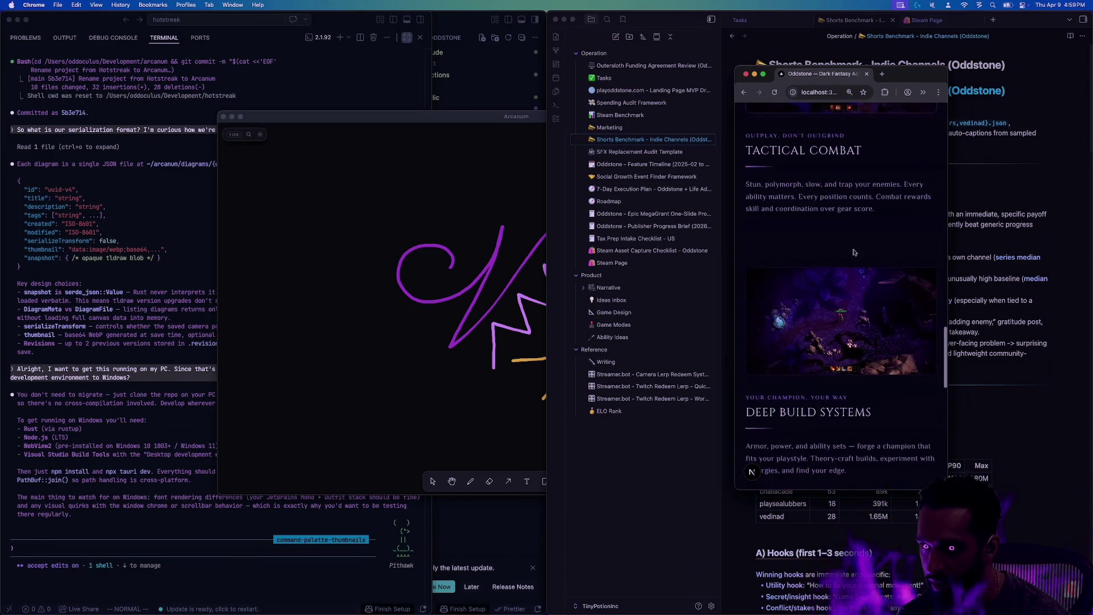
scroll(851, 257, down, 3)
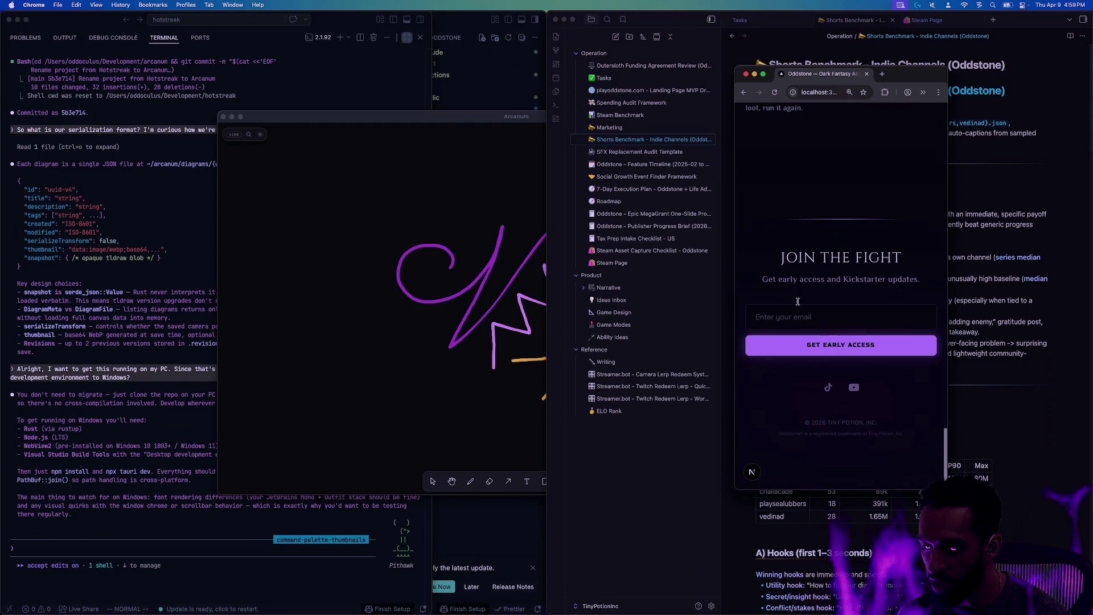
scroll(854, 319, up, 10)
scroll(855, 340, up, 10)
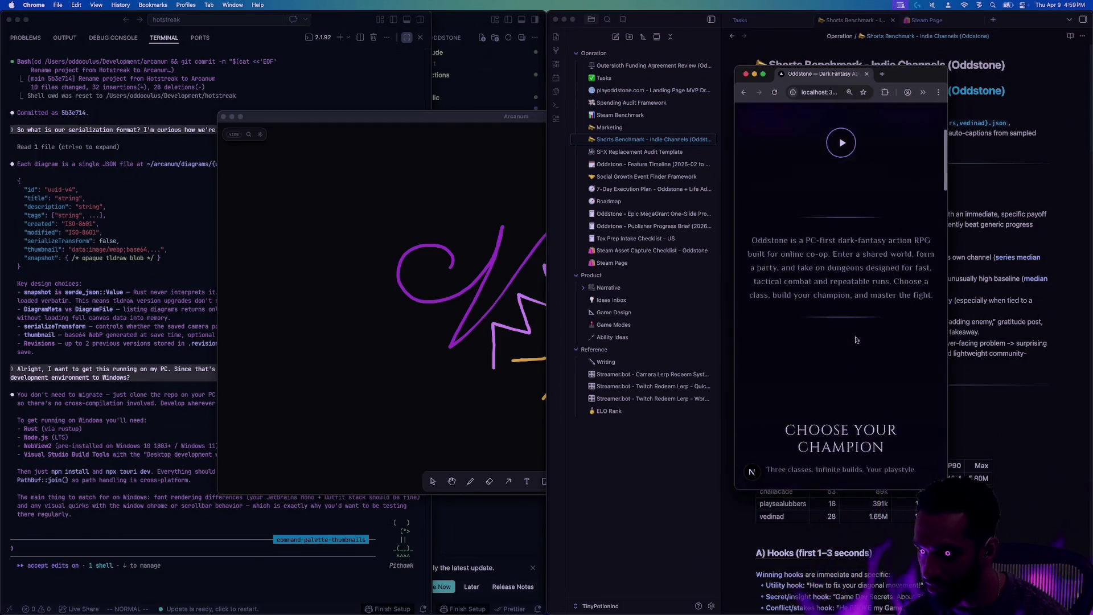
scroll(856, 340, down, 3)
scroll(849, 331, up, 3)
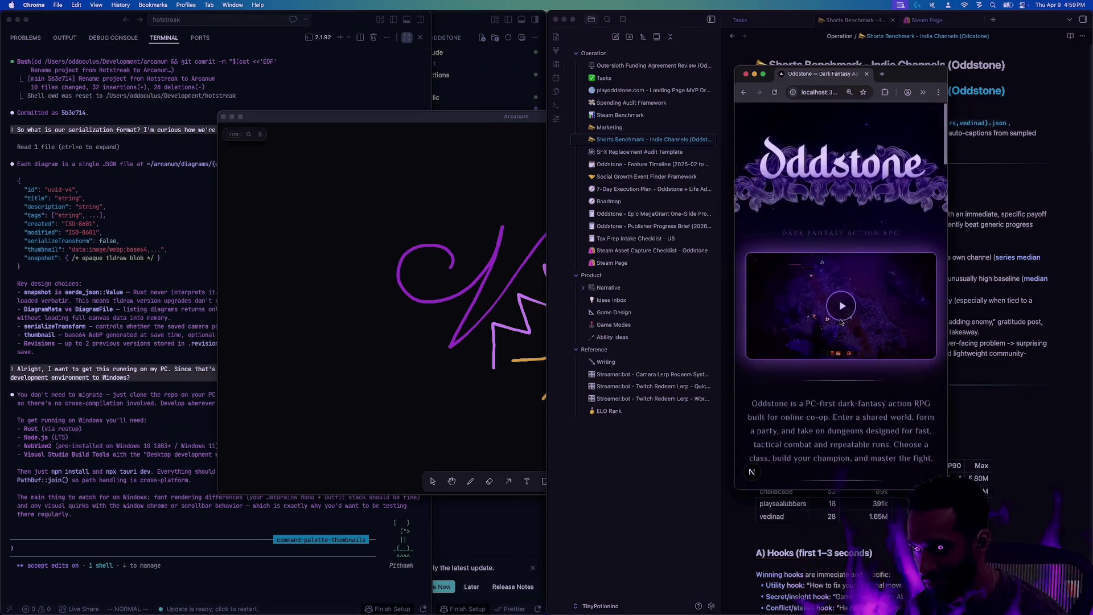
scroll(835, 313, down, 3)
scroll(836, 316, up, 3)
scroll(835, 324, down, 6)
scroll(843, 188, up, 1)
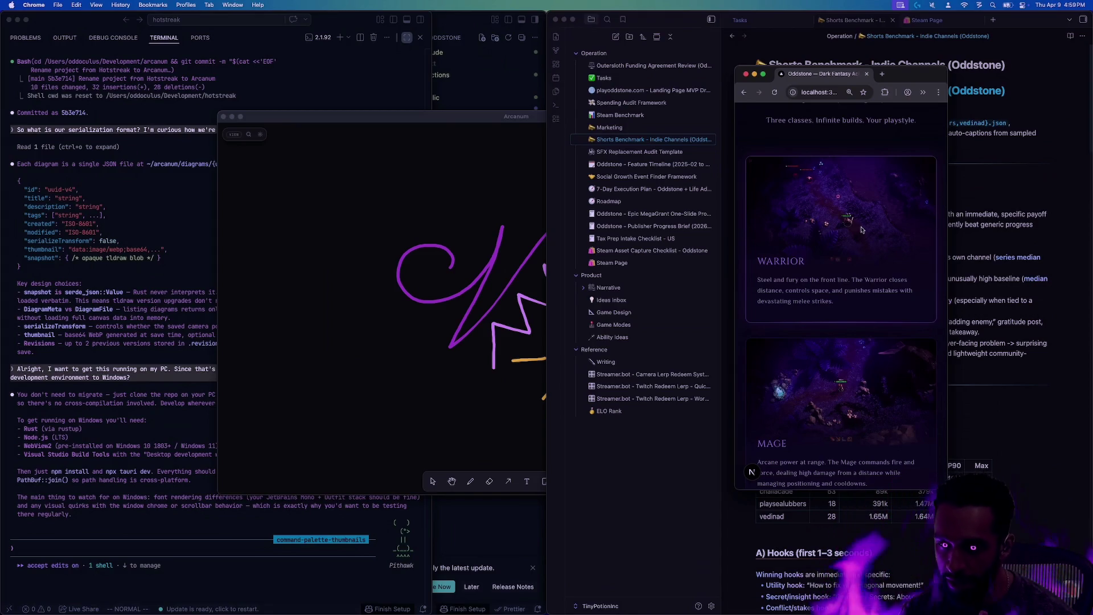
scroll(863, 239, down, 2)
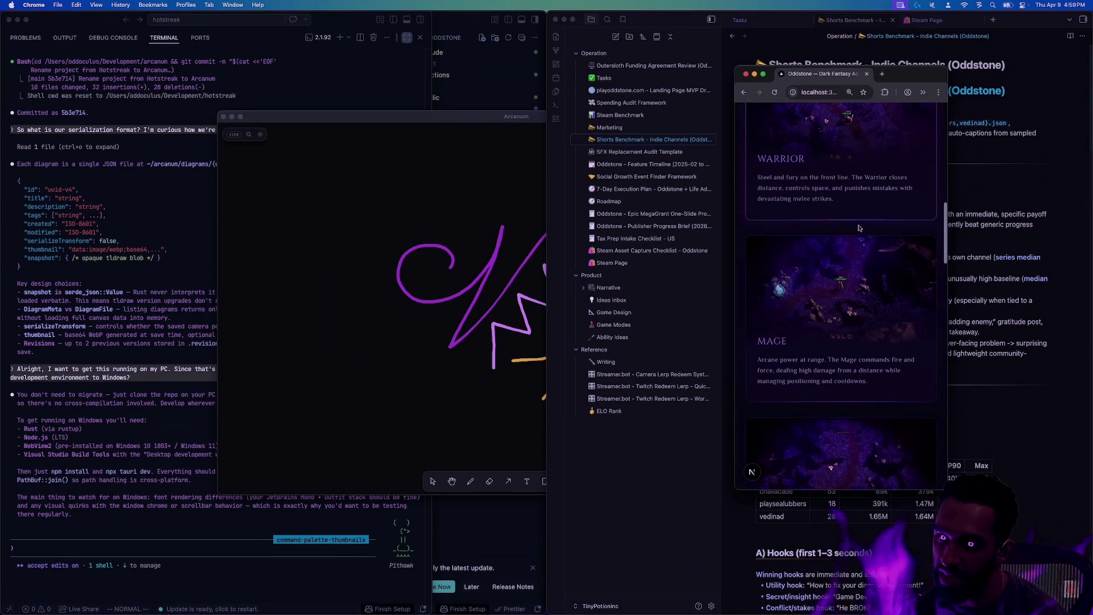
scroll(854, 285, down, 1)
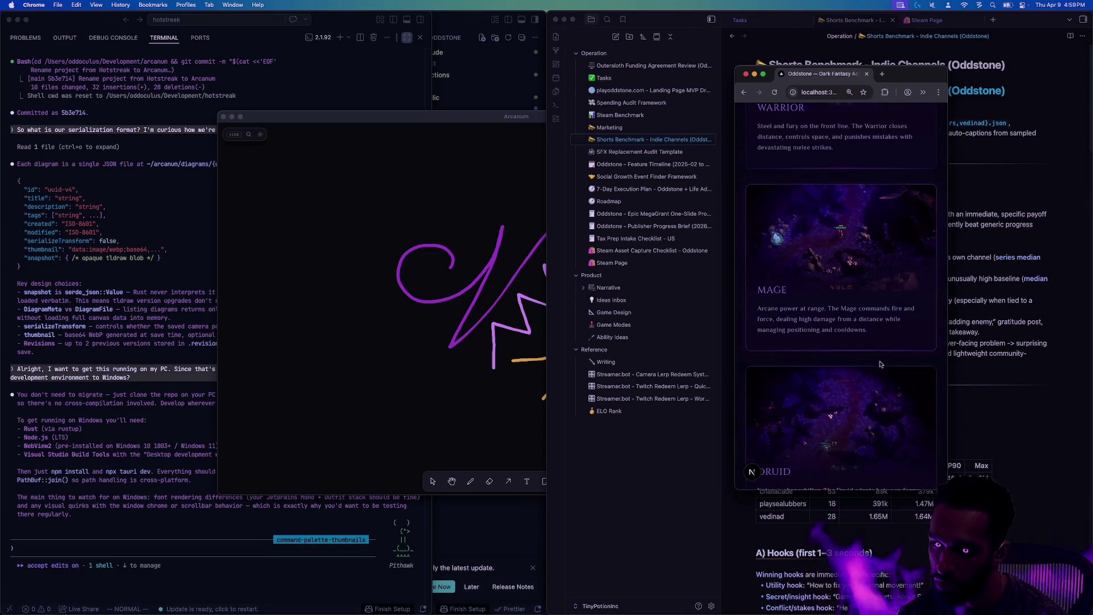
Reveal the desktop and bring the Arcanum drawing canvas window to the front.
key(F11)
key(F11)
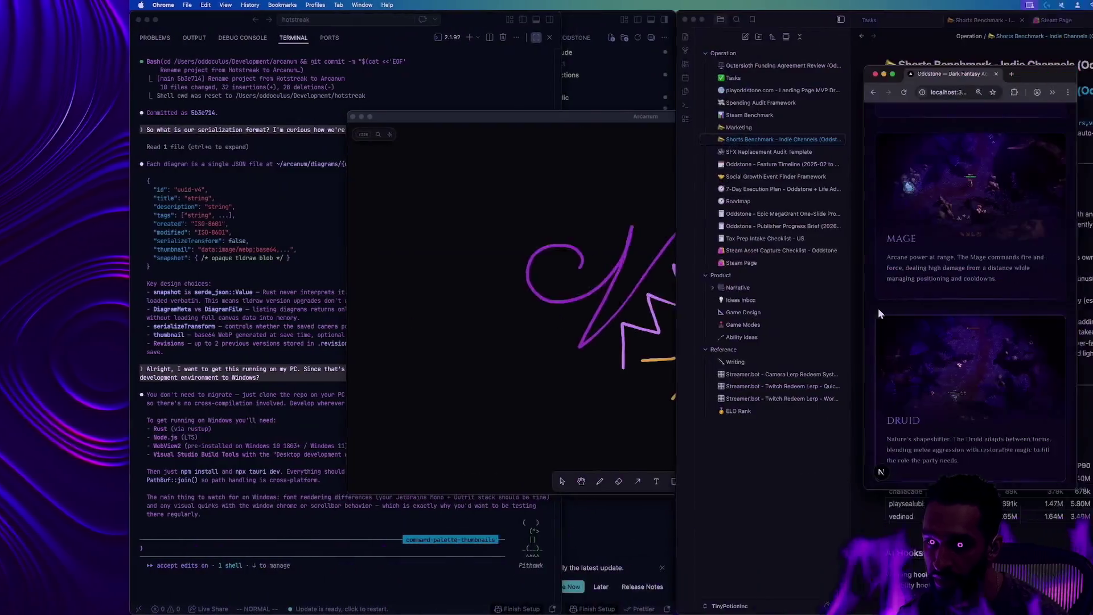
scroll(864, 325, up, 8)
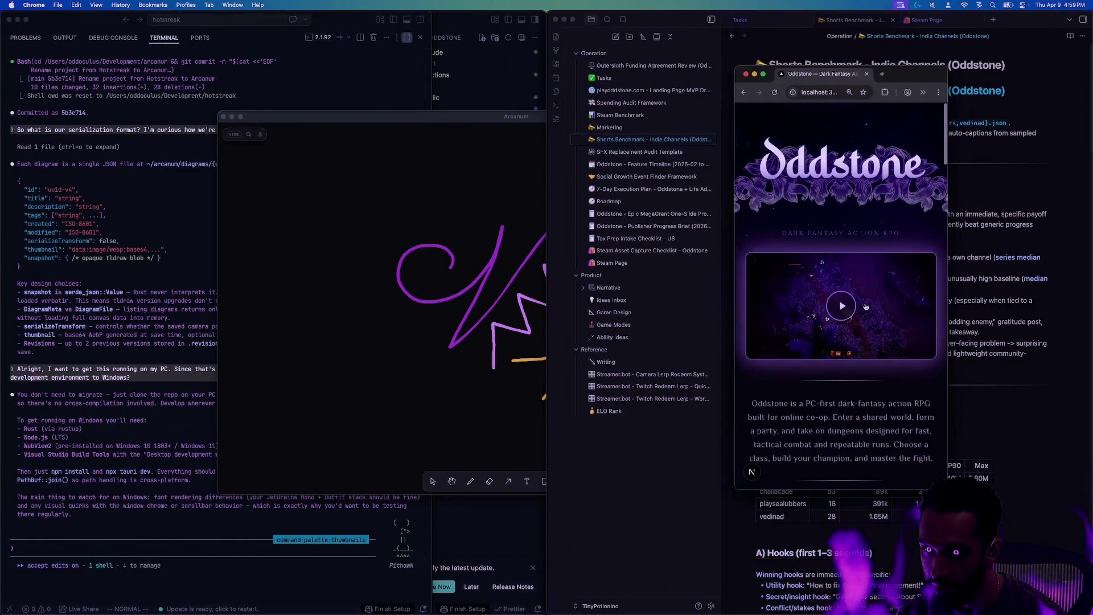
click(476, 117)
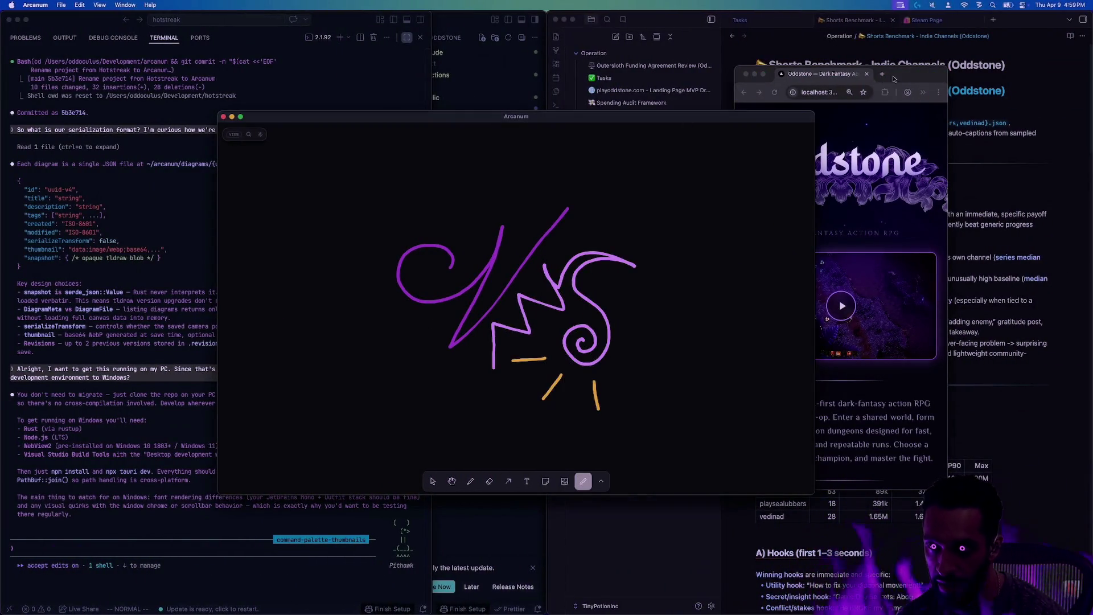
click(881, 234)
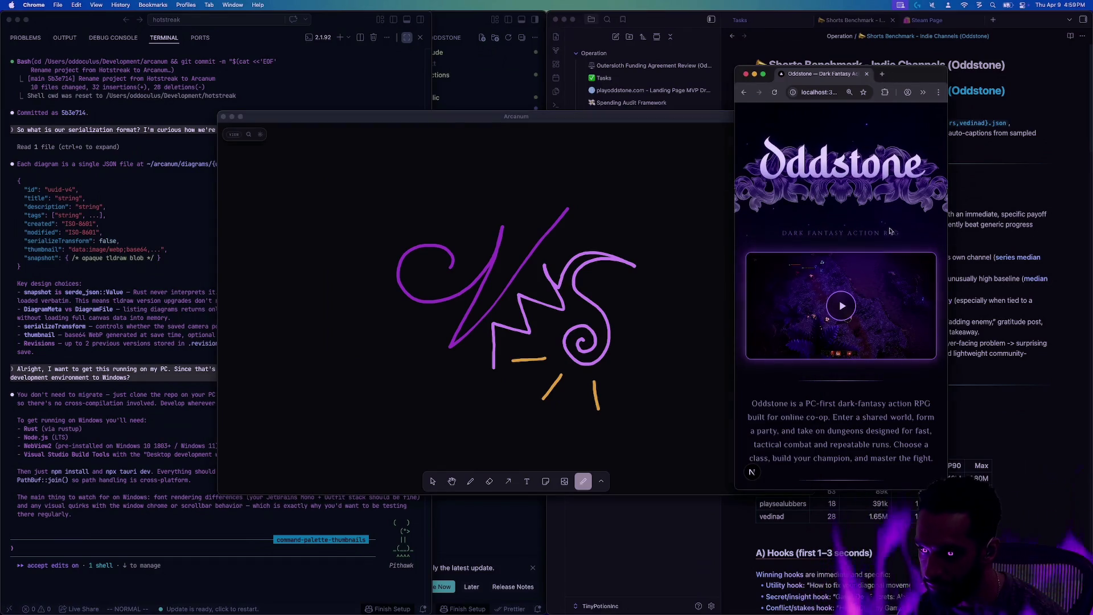
scroll(891, 232, down, 3)
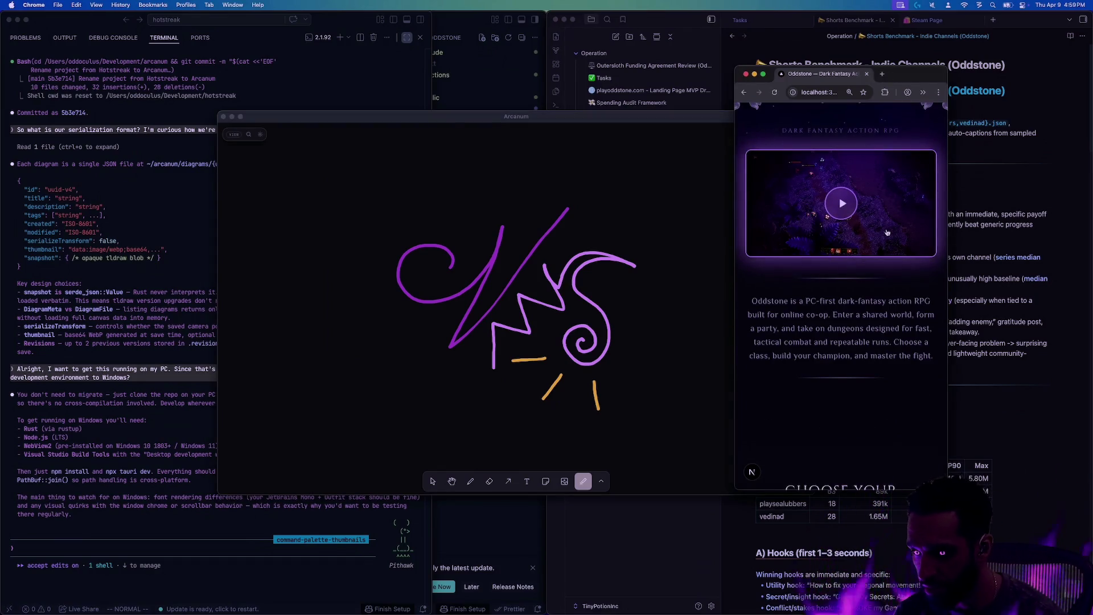
scroll(876, 242, down, 12)
scroll(869, 249, down, 15)
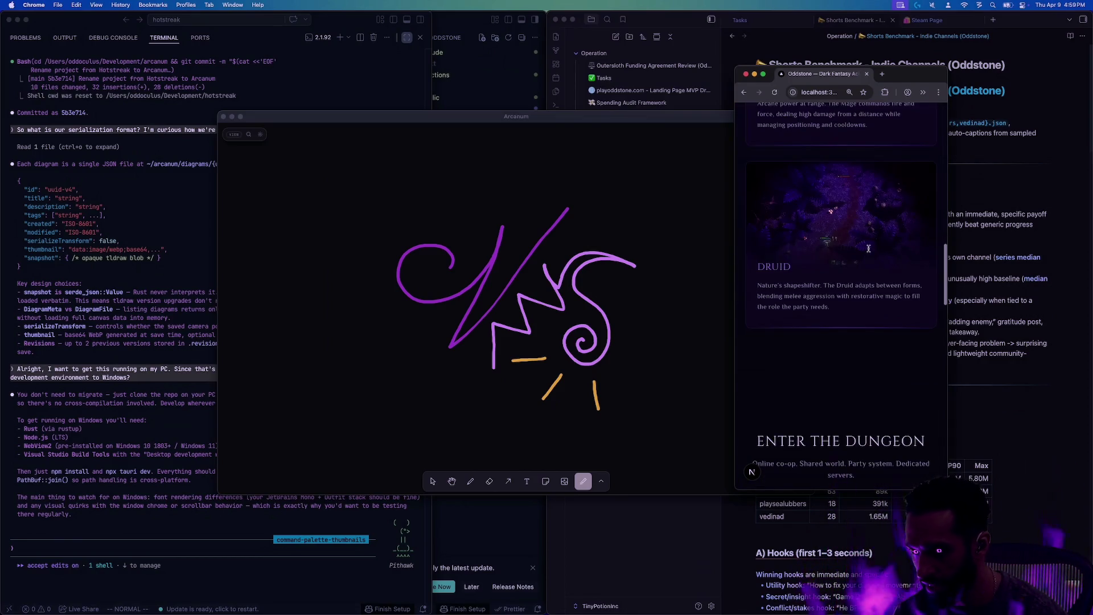
scroll(832, 284, down, 8)
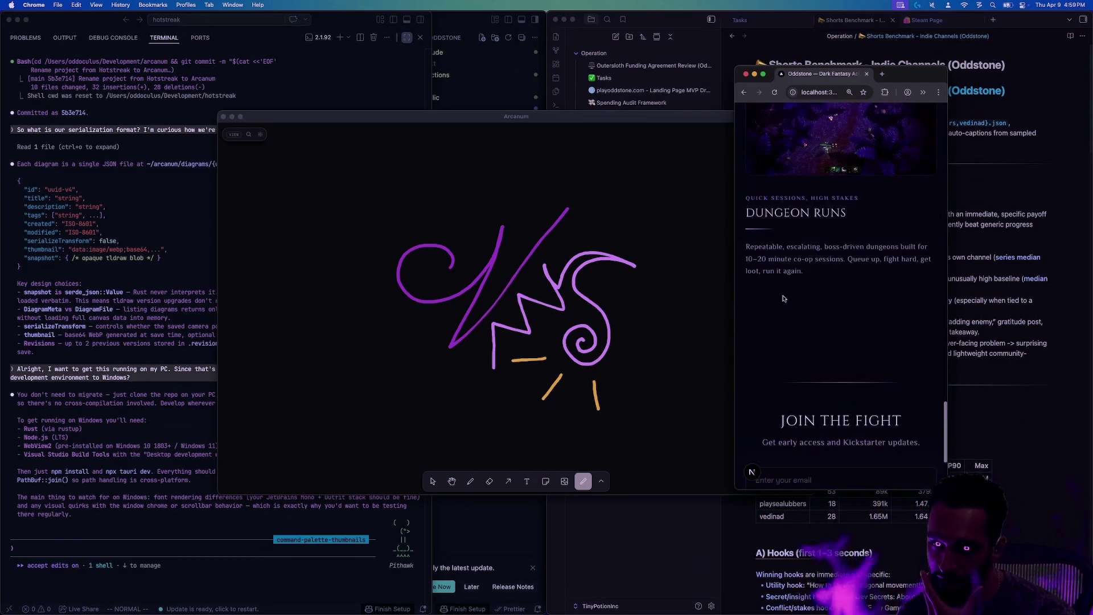
key(F11)
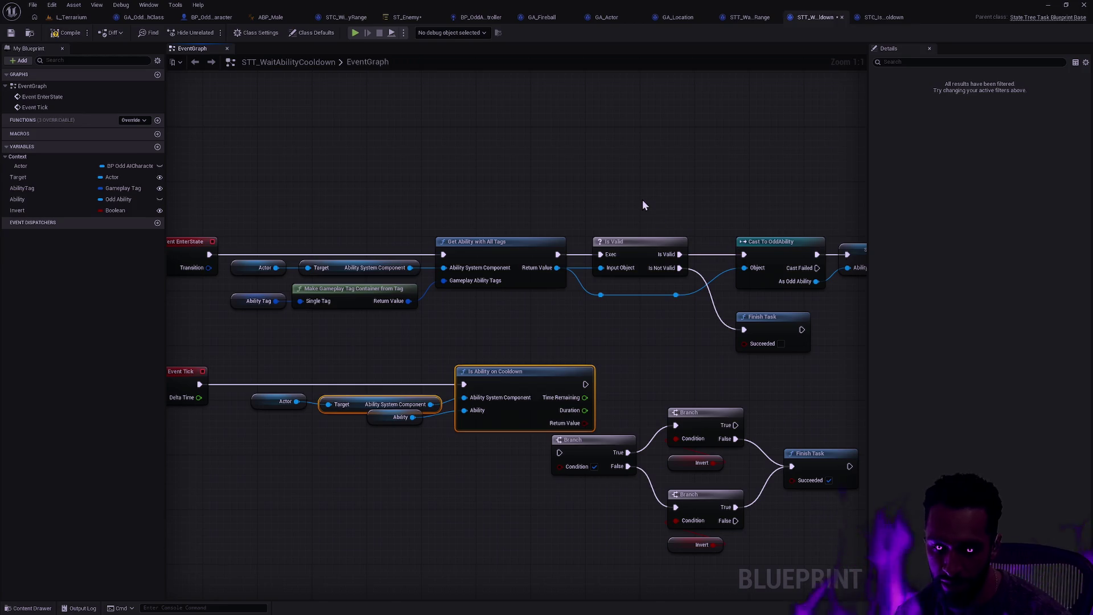
Marquee-select the Actor and Target nodes in the cooldown graph, then deselect them.
drag(345, 421, 256, 393)
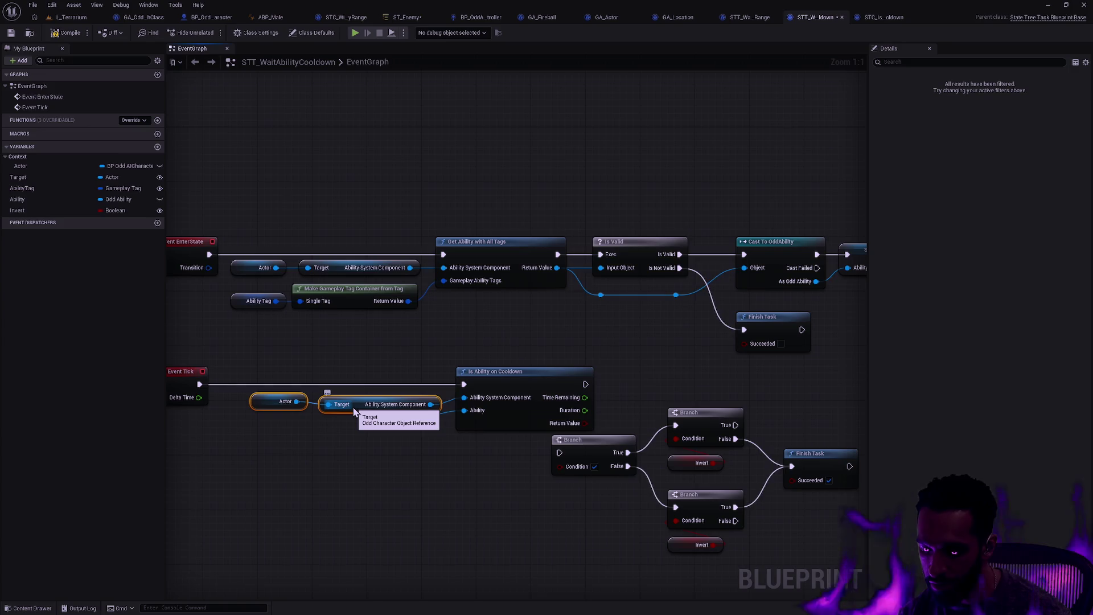
click(341, 418)
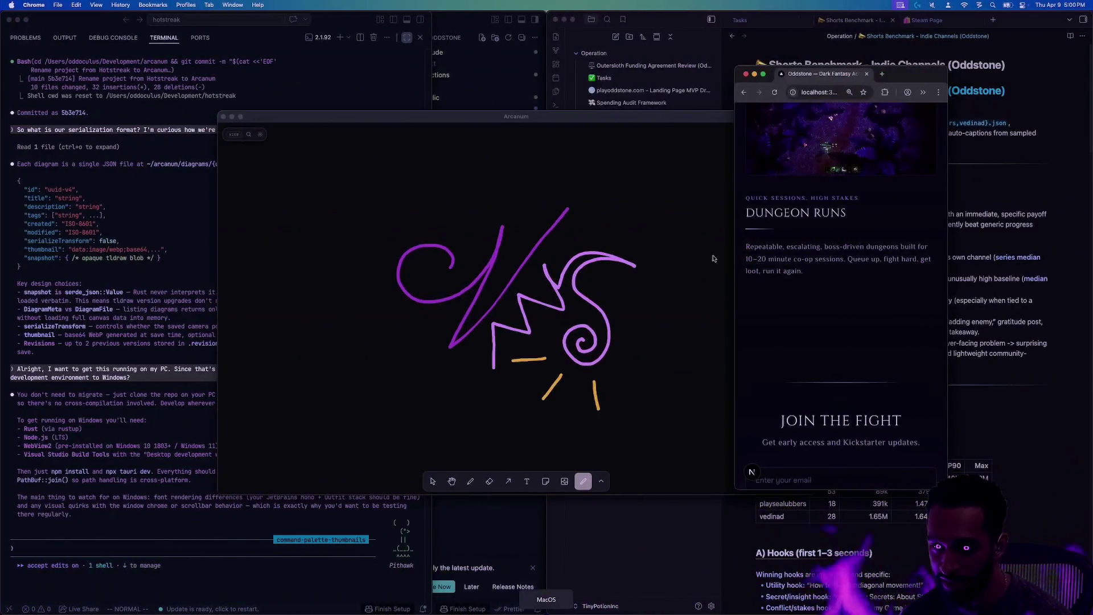
Scroll the Oddstone class cards back up to the logo and video, then switch desktop Space.
scroll(837, 293, up, 15)
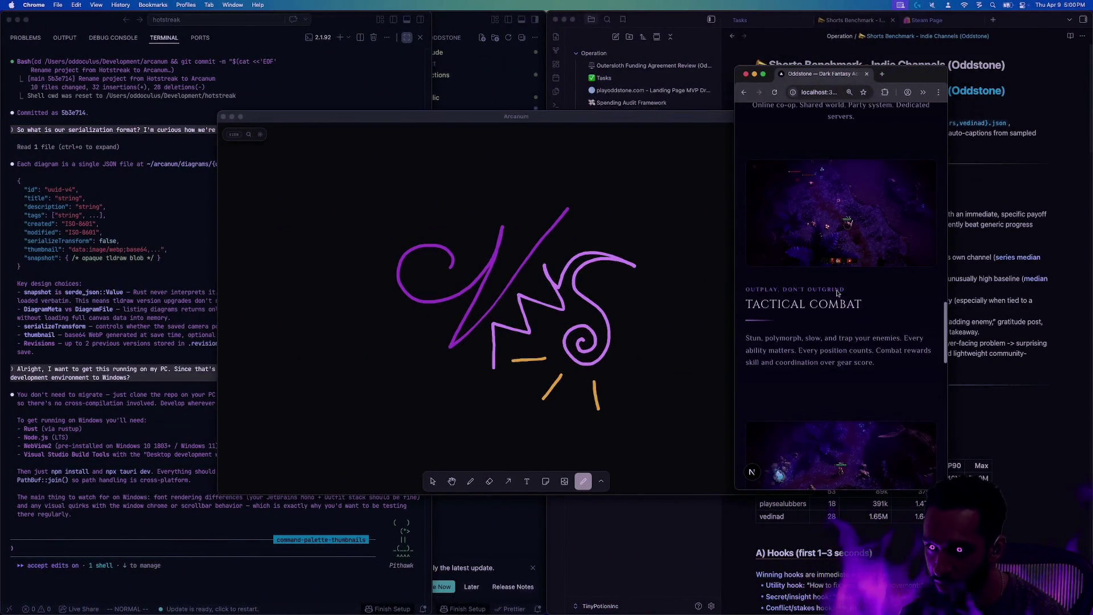
scroll(837, 291, up, 10)
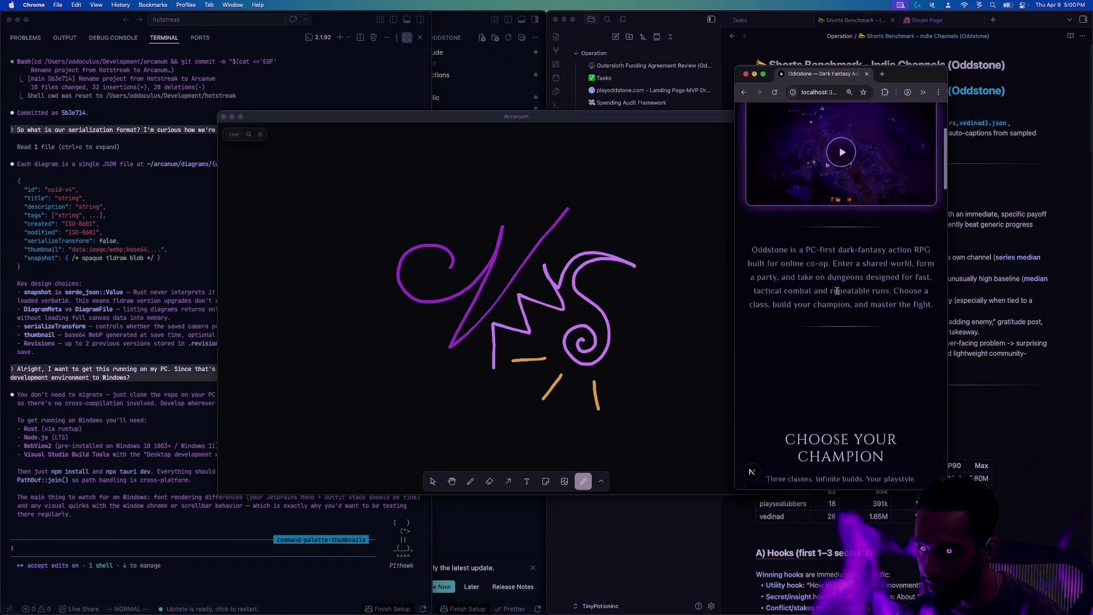
scroll(837, 292, down, 15)
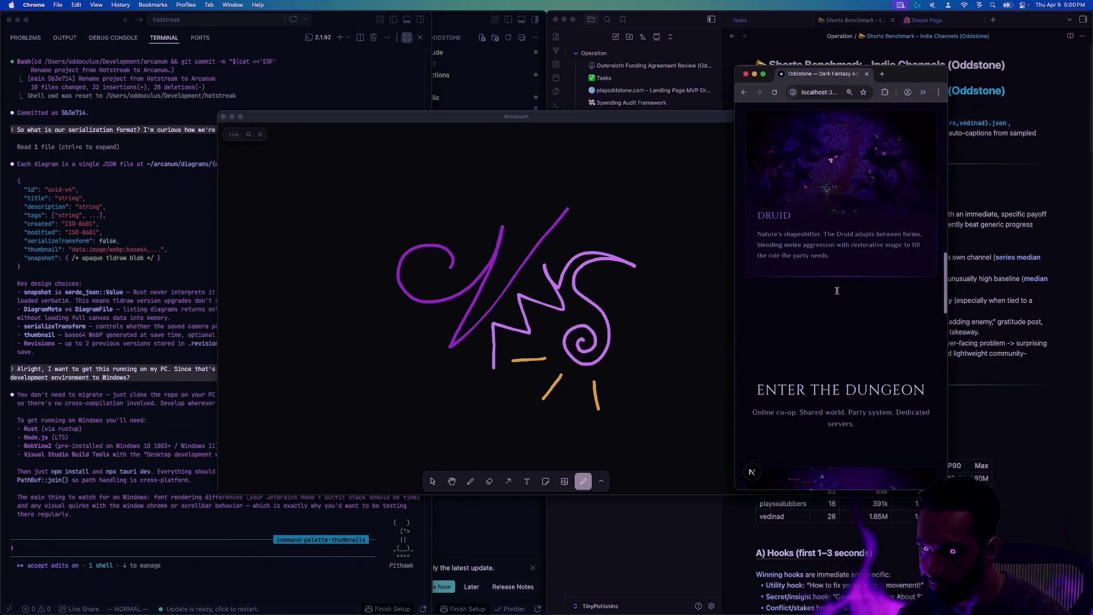
scroll(837, 293, up, 5)
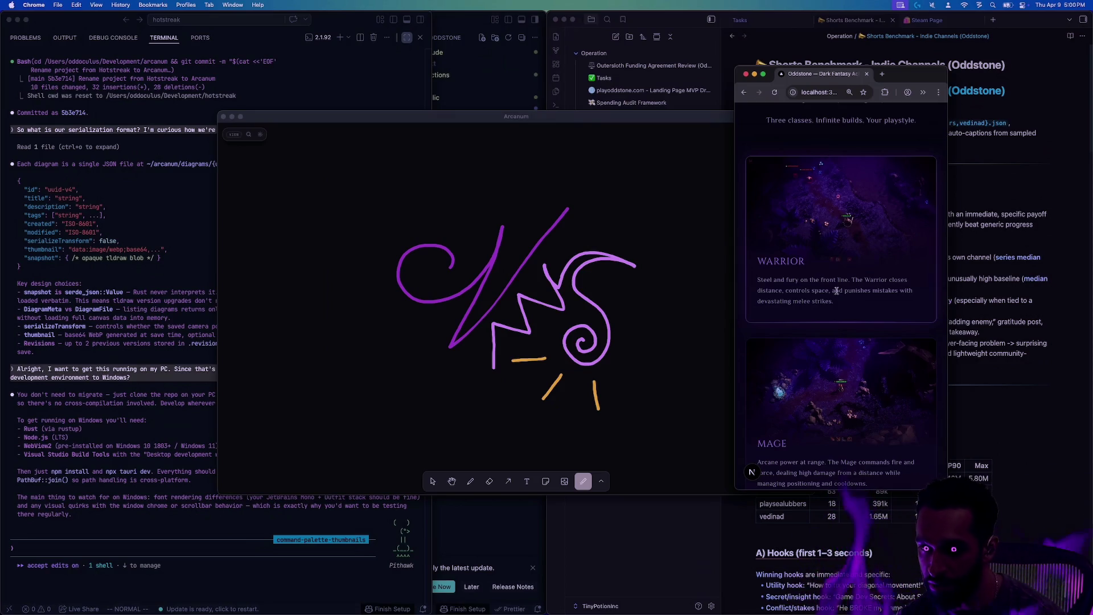
scroll(835, 287, down, 2)
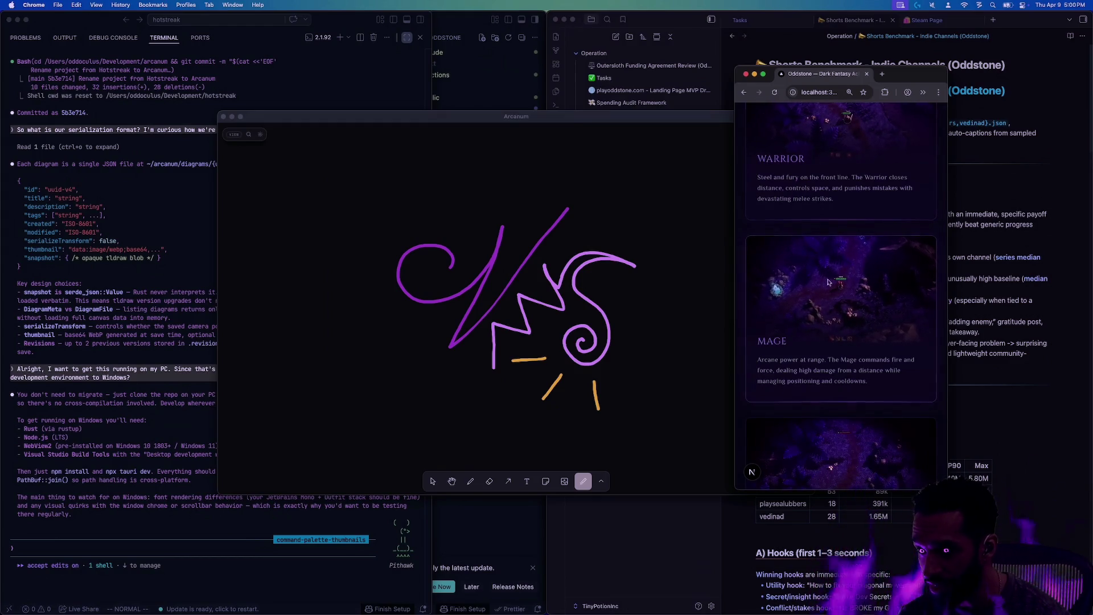
scroll(828, 282, down, 1)
scroll(826, 280, down, 1)
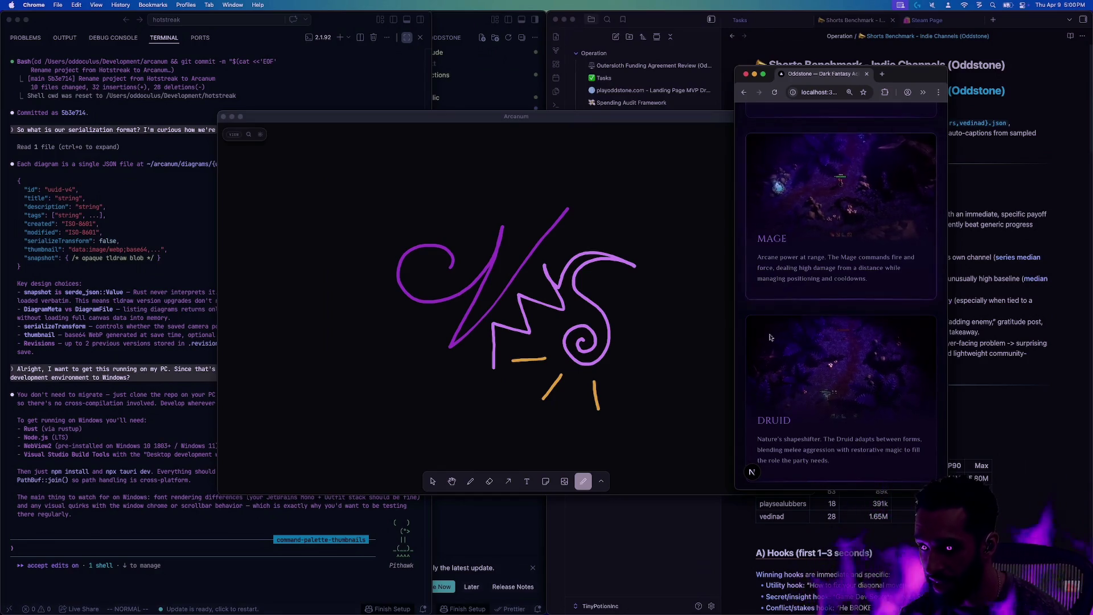
scroll(772, 337, up, 2)
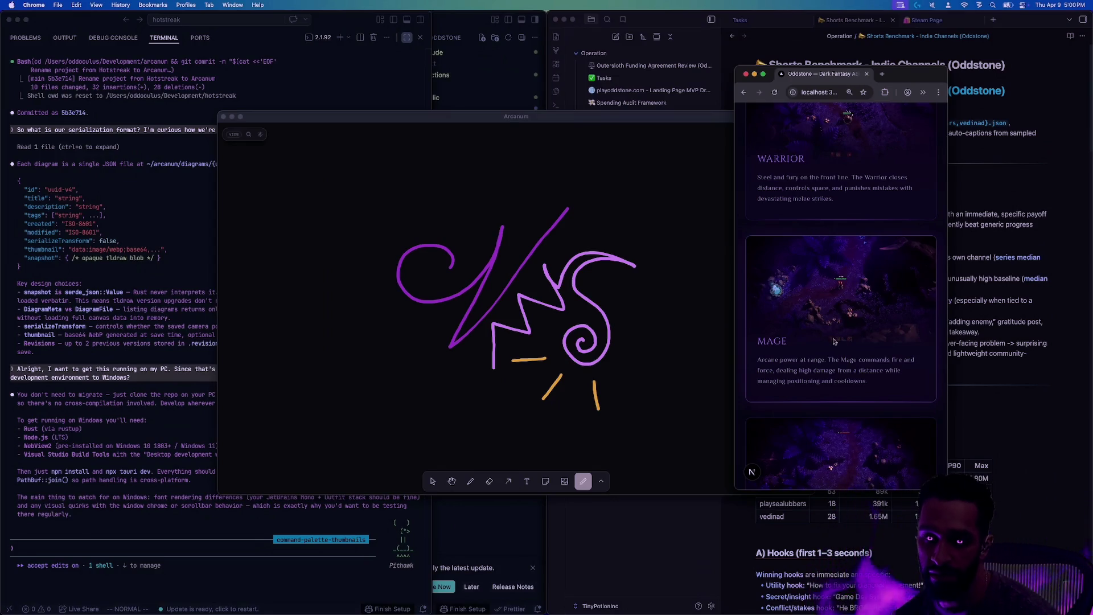
scroll(833, 342, up, 10)
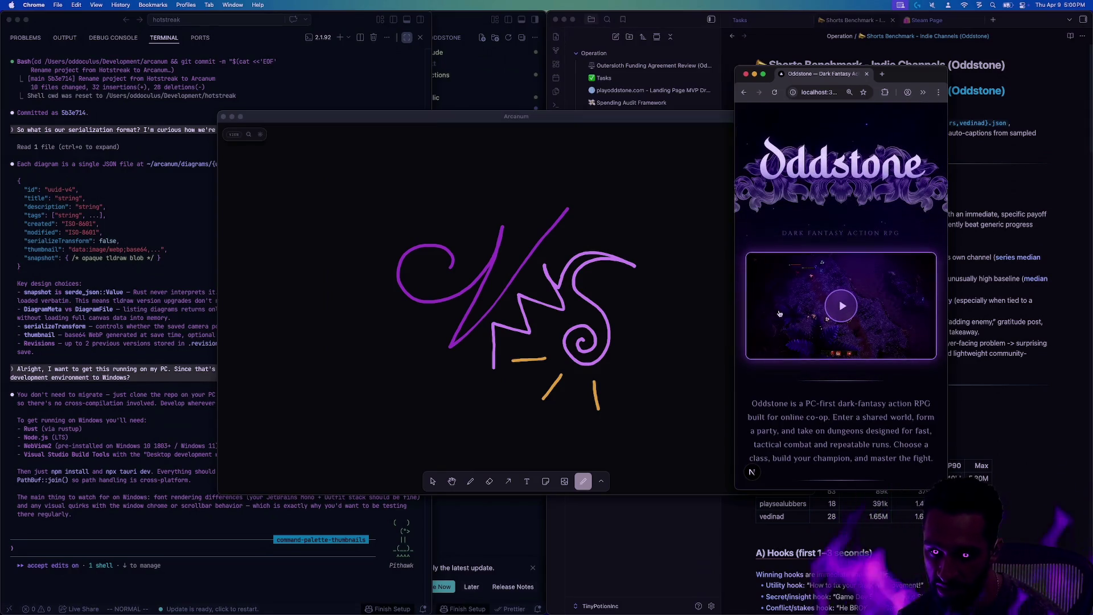
key(ctrl+Left)
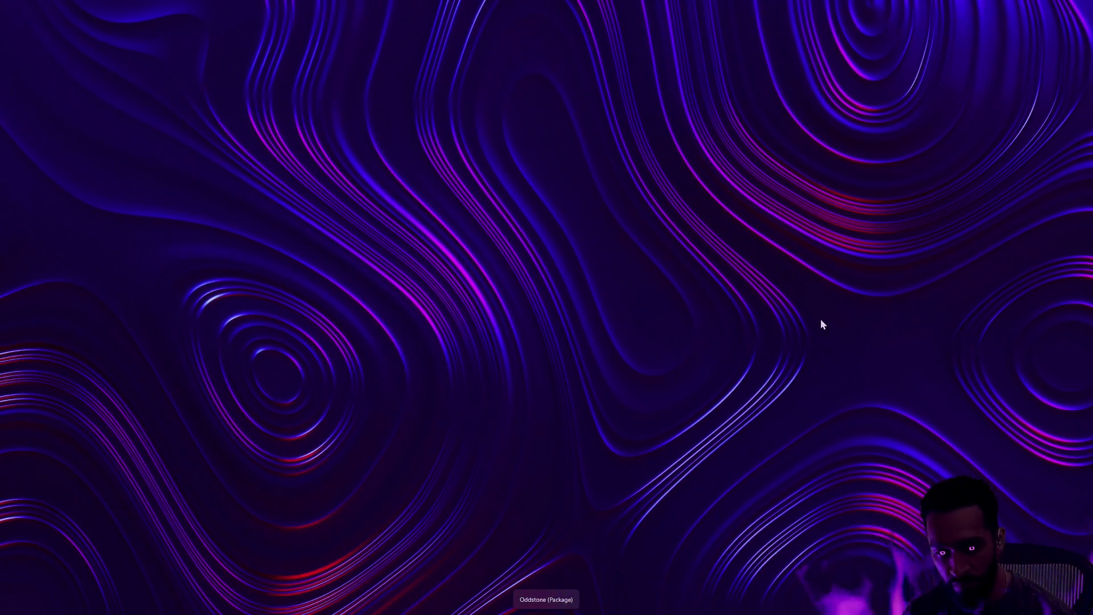
Switch to the Unreal desktop and frame the Is Ability on Cooldown nodes in the EventGraph.
key(ctrl+Left)
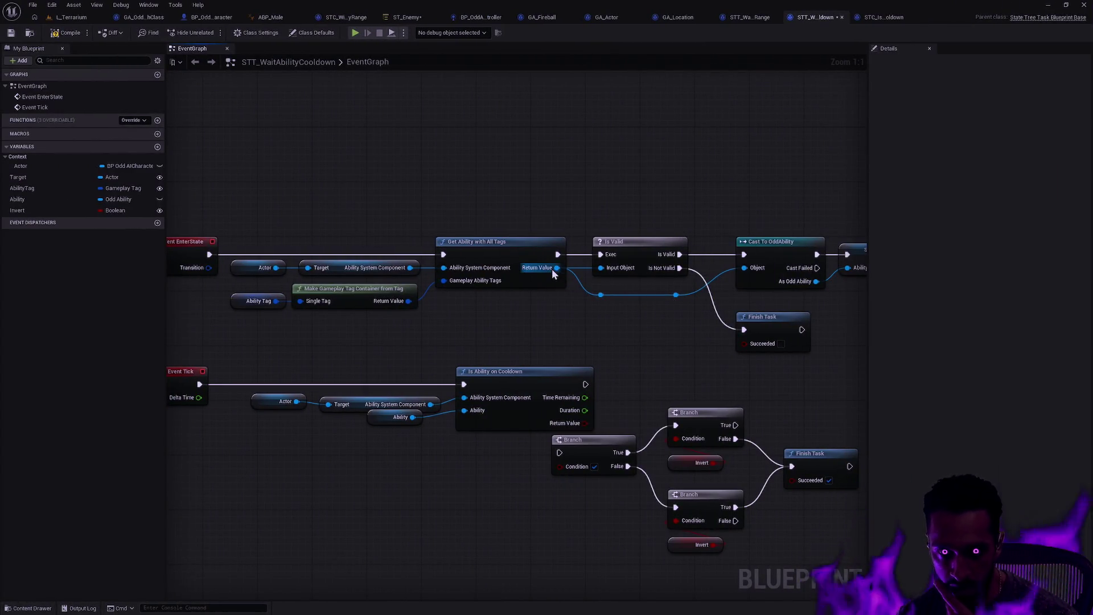
mouse_move(596, 348)
mouse_down()
mouse_move(376, 283)
mouse_move(605, 282)
mouse_up()
click(514, 311)
click(361, 371)
Nudge the Ability variable and shift the Is Ability on Cooldown node group slightly left.
drag(407, 343, 425, 343)
click(517, 338)
drag(481, 387, 307, 324)
drag(513, 305, 498, 305)
click(398, 395)
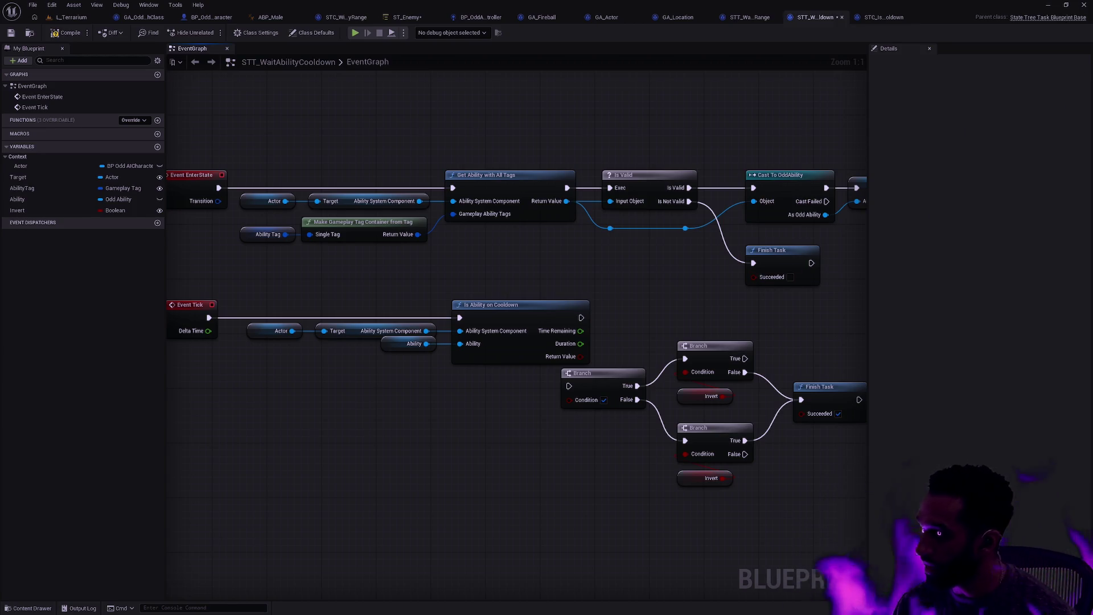
key(alt+Tab)
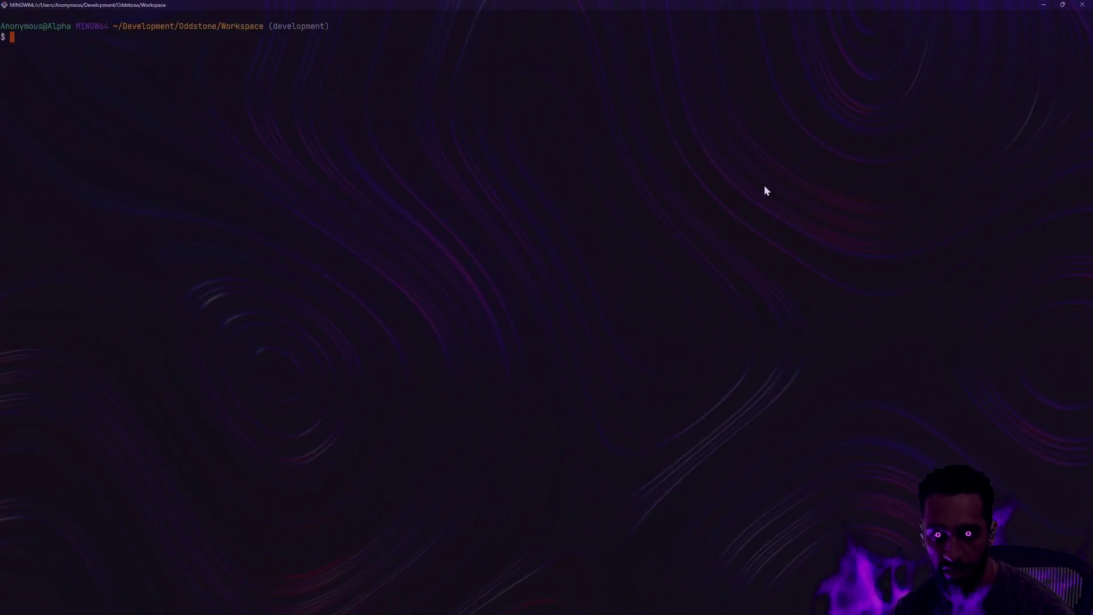
On the tldraw 2025 board, draw a small white freehand circle on empty canvas.
key(alt+Tab)
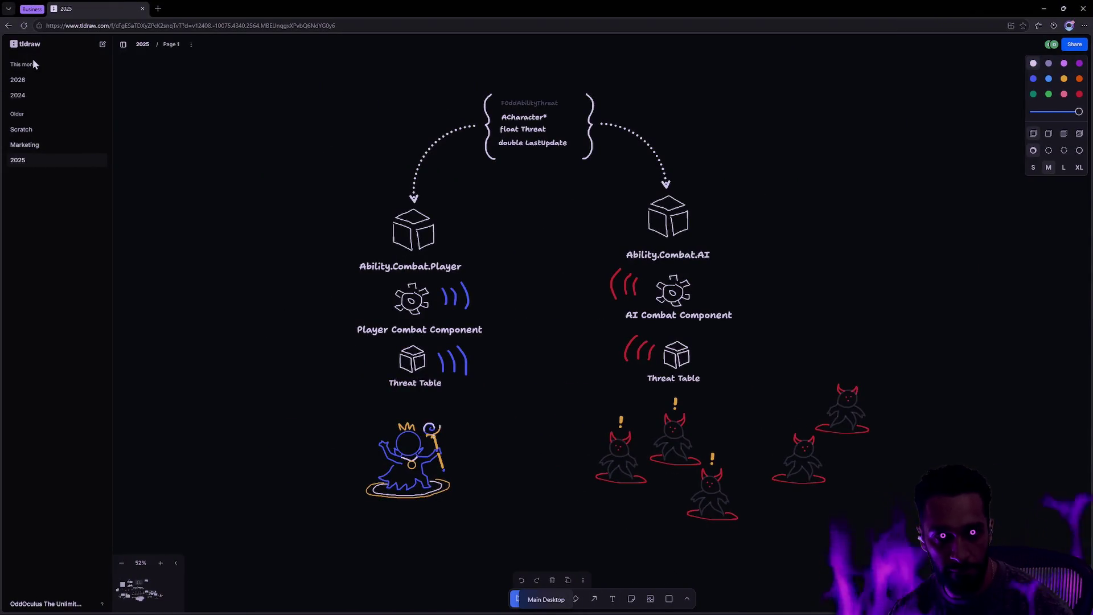
key(d)
drag(928, 251, 641, 300)
key(ctrl+z)
scroll(906, 164, right, 10)
scroll(354, 307, up, 10)
mouse_move(611, 192)
mouse_down()
mouse_move(595, 211)
mouse_move(611, 193)
mouse_up()
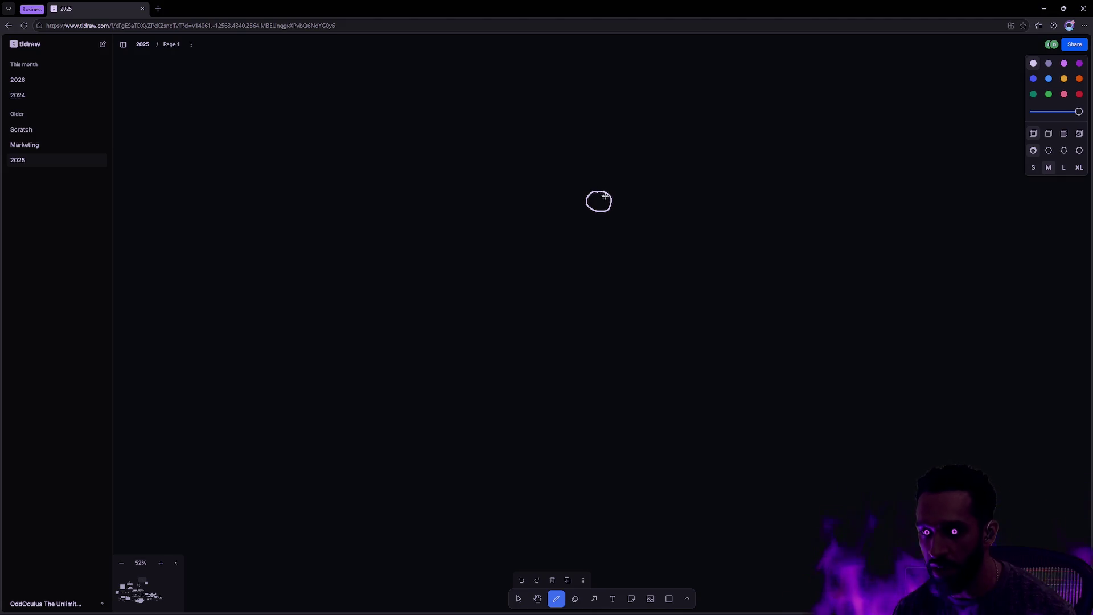
mouse_move(632, 143)
mouse_down()
mouse_move(608, 185)
mouse_move(635, 225)
mouse_move(581, 181)
mouse_move(638, 190)
mouse_move(633, 178)
mouse_up()
key(ctrl+z)
key(ctrl+z)
Add coloured loops around the white circle: pink below and light blue to the left.
click(1049, 94)
click(1064, 94)
mouse_move(625, 227)
mouse_down()
mouse_move(626, 214)
mouse_move(598, 239)
mouse_move(593, 230)
mouse_up()
click(1080, 63)
click(1049, 78)
mouse_move(564, 190)
mouse_down()
mouse_move(551, 195)
mouse_move(566, 191)
mouse_up()
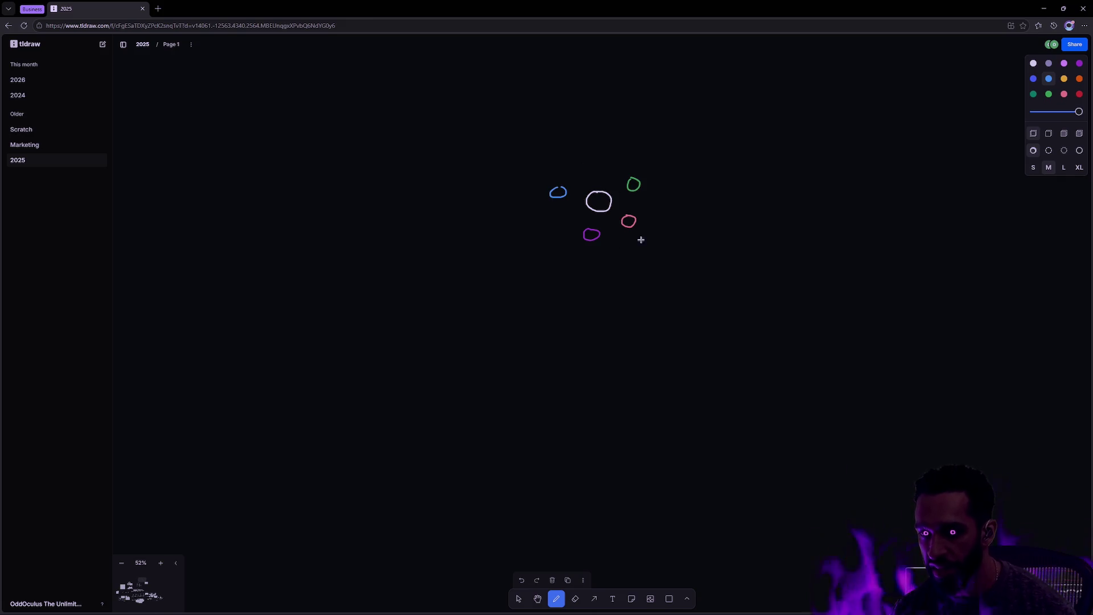
Switch the drawing colour to red and sketch arrows toward the circles, undoing them all.
click(1080, 95)
mouse_move(700, 84)
mouse_down()
mouse_move(676, 114)
mouse_move(691, 117)
mouse_up()
mouse_move(479, 180)
mouse_down()
mouse_move(447, 173)
mouse_move(471, 191)
mouse_up()
drag(540, 316, 560, 293)
drag(542, 291, 550, 284)
mouse_move(730, 295)
mouse_down()
mouse_move(685, 257)
mouse_move(712, 262)
mouse_up()
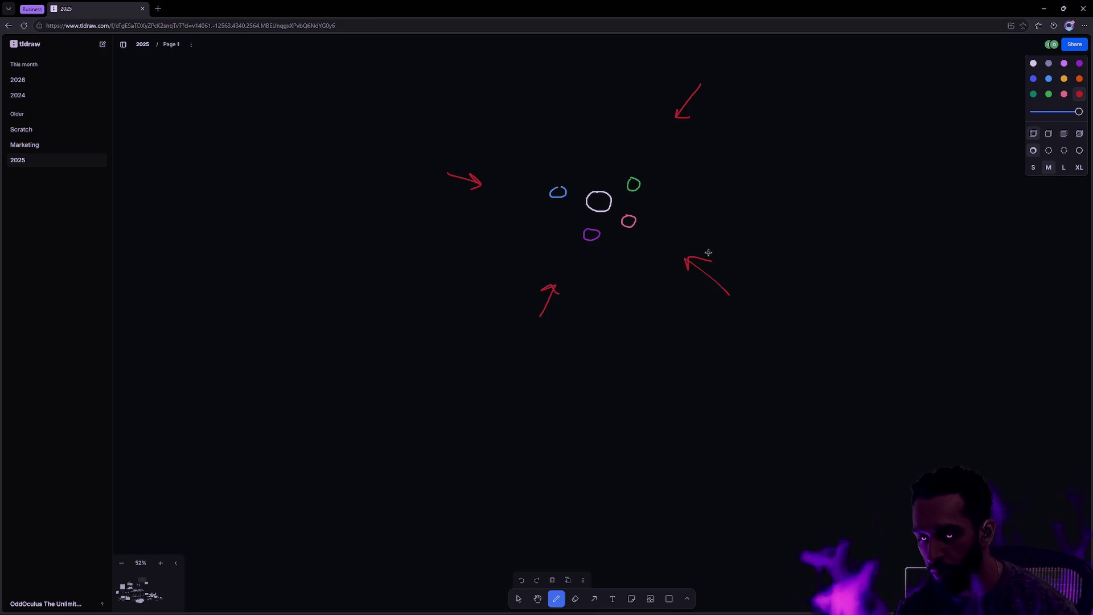
key(ctrl+z)
key(ctrl+z)
key(ctrl+z)
key(ctrl+z)
key(ctrl+z)
key(ctrl+z)
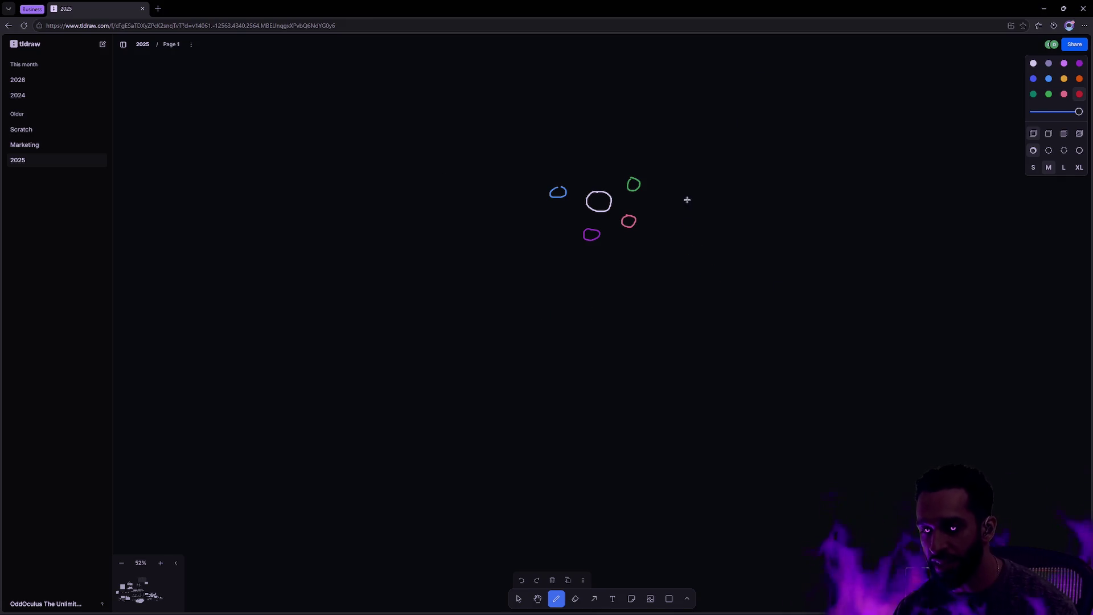
drag(592, 147, 599, 187)
key(ctrl+z)
key(ctrl+z)
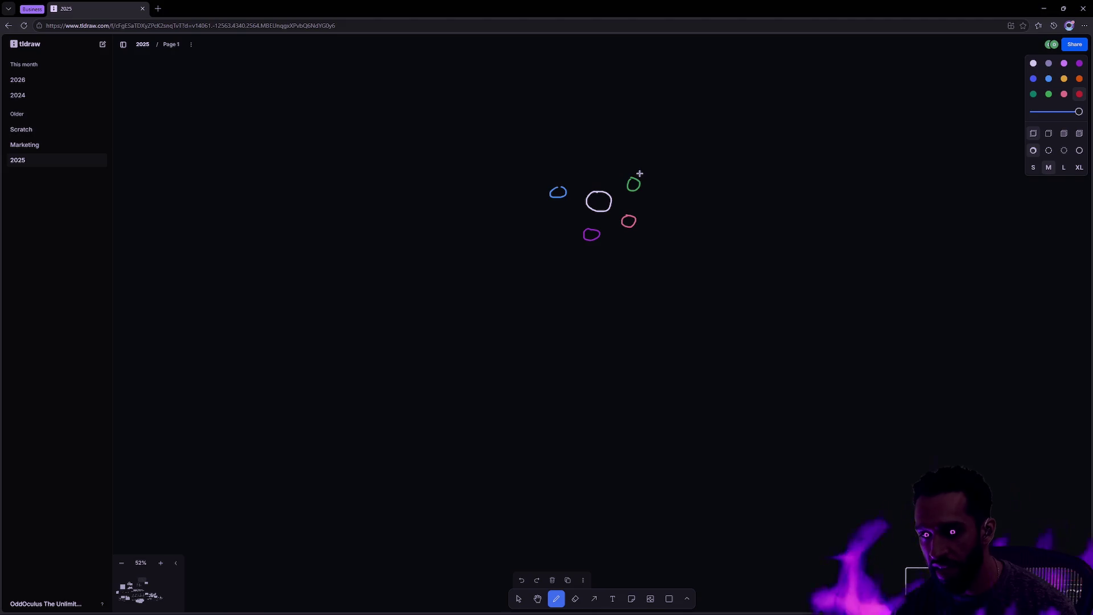
drag(597, 150, 597, 185)
mouse_move(591, 174)
mouse_down()
mouse_move(596, 185)
mouse_move(603, 177)
mouse_up()
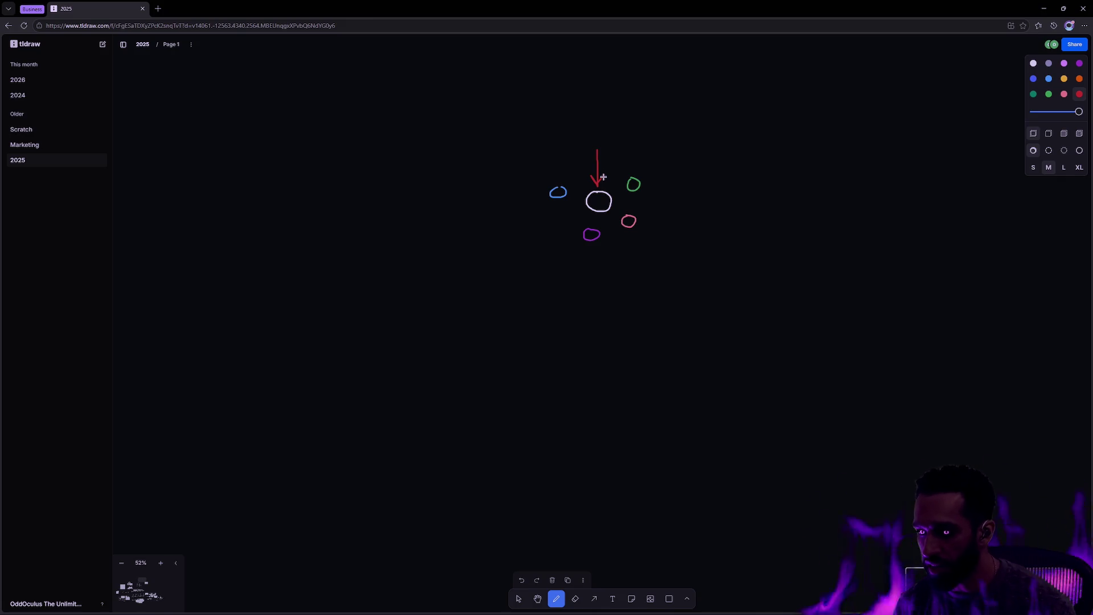
key(ctrl+z)
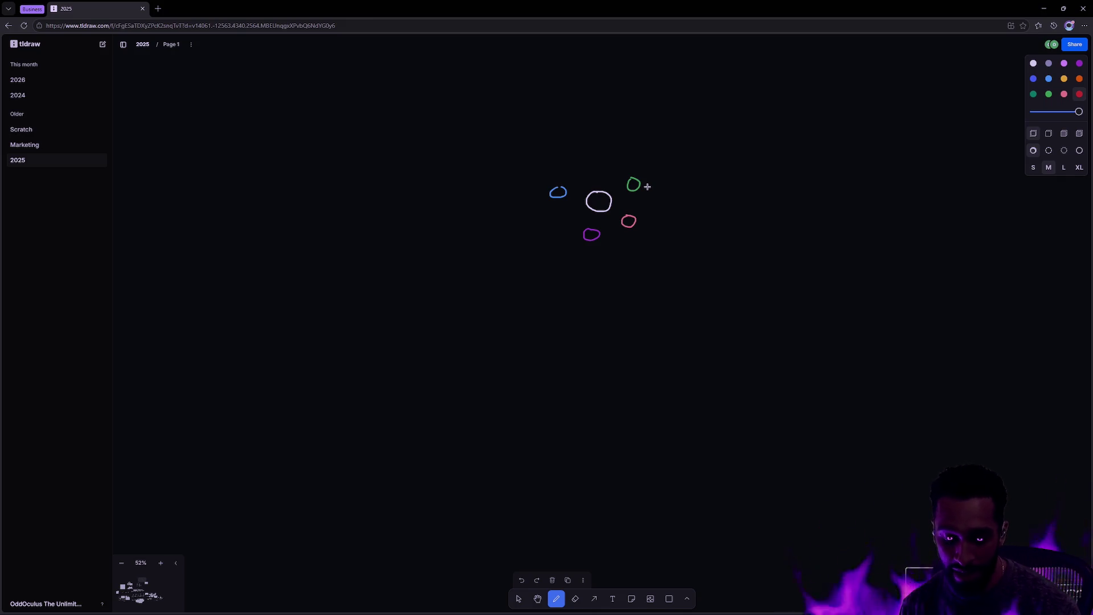
Marquee-select all five circles and delete them.
key(v)
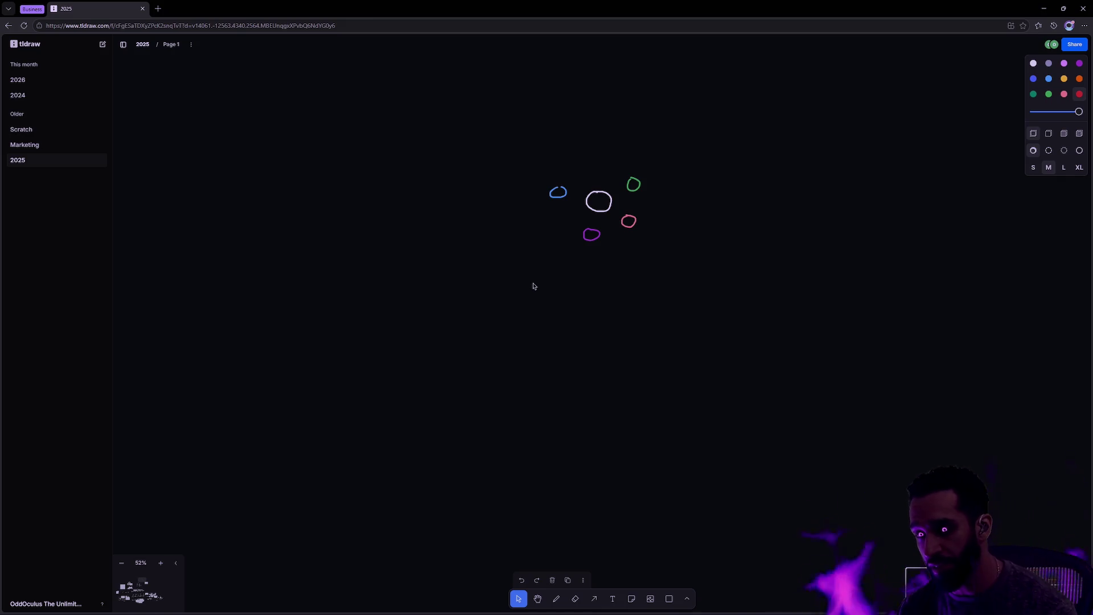
drag(523, 272, 673, 141)
key(Escape)
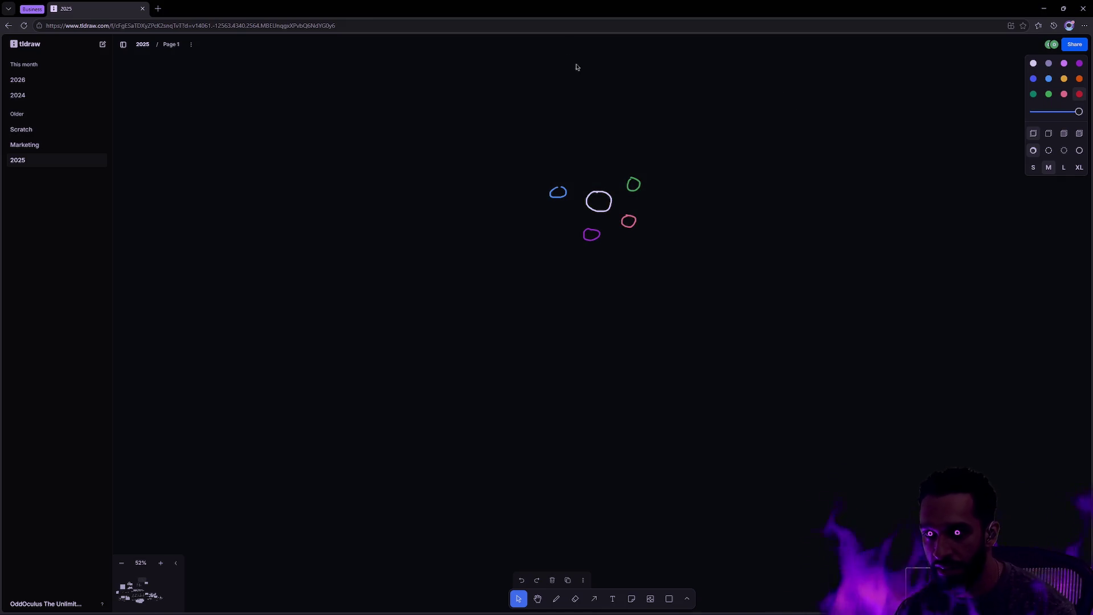
drag(773, 367, 484, 160)
key(Delete)
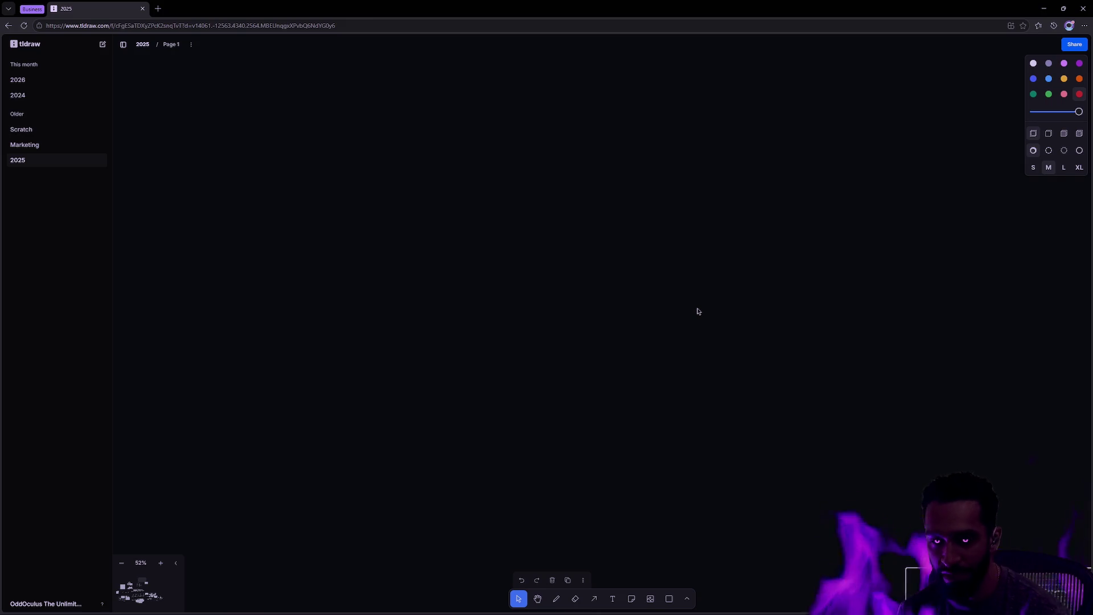
key(alt+Tab)
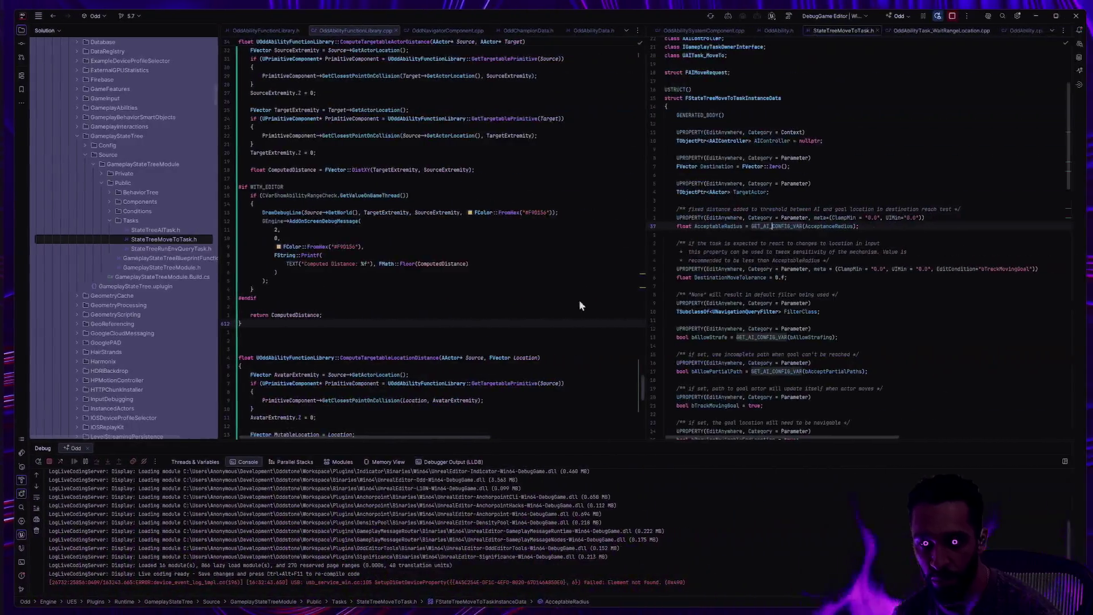
Open the L_Terrarium level tab and fly low over the ring arena, path and enemies.
key(alt+Tab)
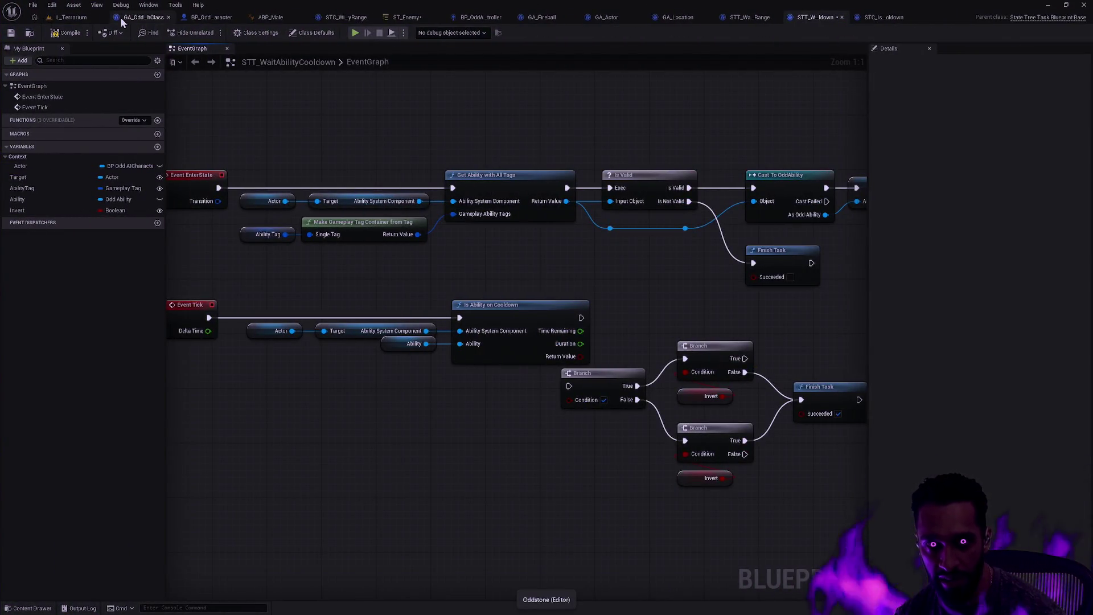
click(70, 17)
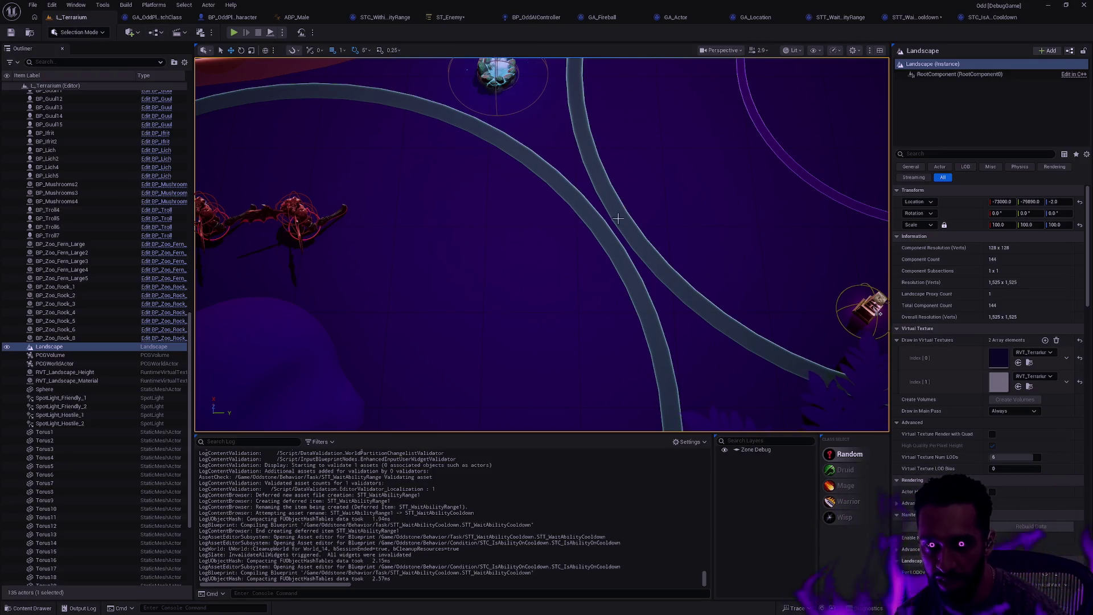
scroll(618, 218, down, 6)
mouse_move(666, 249)
mouse_down()
mouse_move(655, 211)
mouse_move(644, 234)
mouse_move(632, 222)
mouse_move(679, 252)
mouse_move(669, 262)
mouse_up()
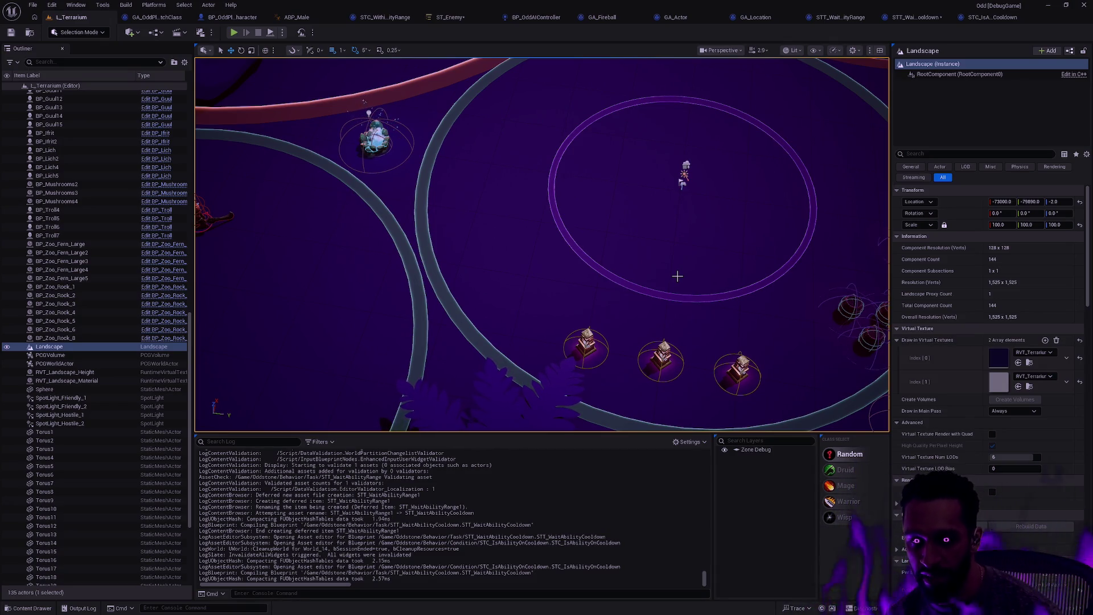
mouse_move(741, 411)
mouse_down()
mouse_move(741, 290)
mouse_move(741, 359)
mouse_up()
drag(602, 341, 602, 324)
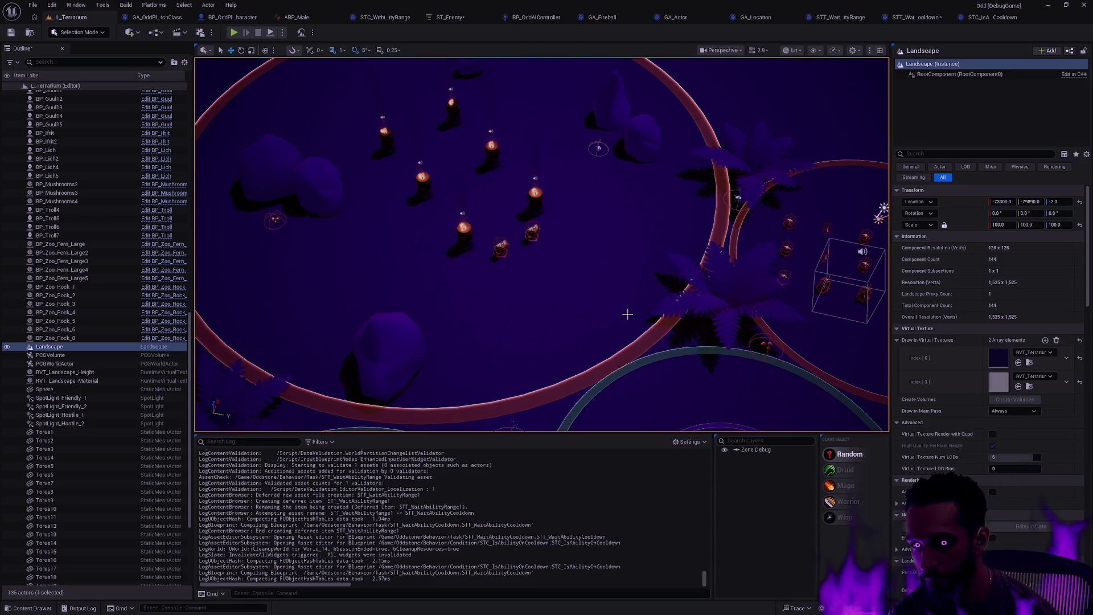
Browse the Content Drawer to the Map > Depth folder.
key(ctrl+space)
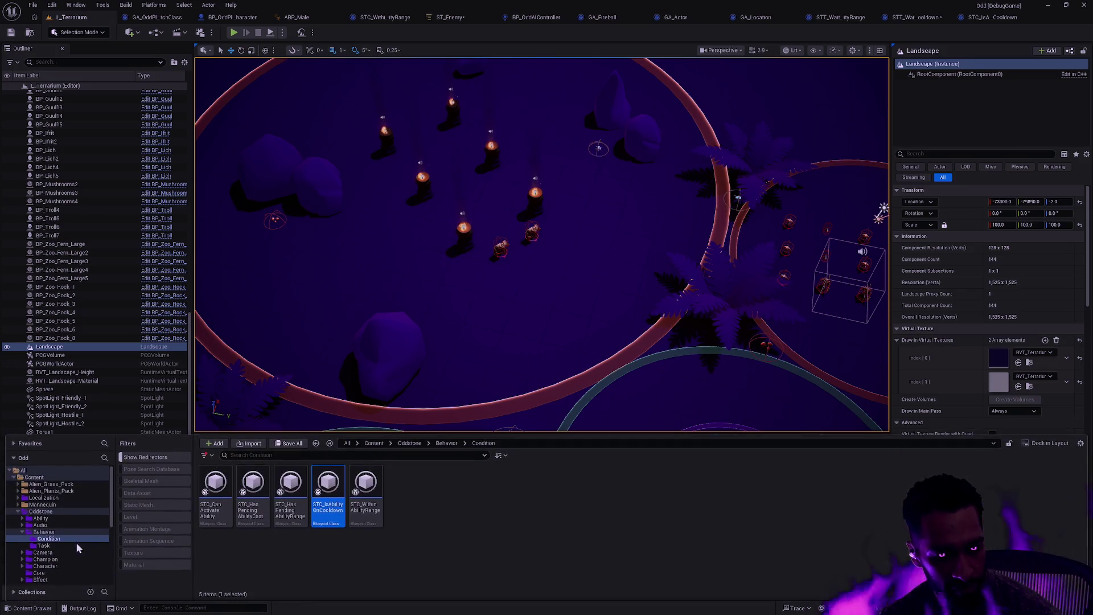
scroll(64, 542, down, 2)
click(69, 538)
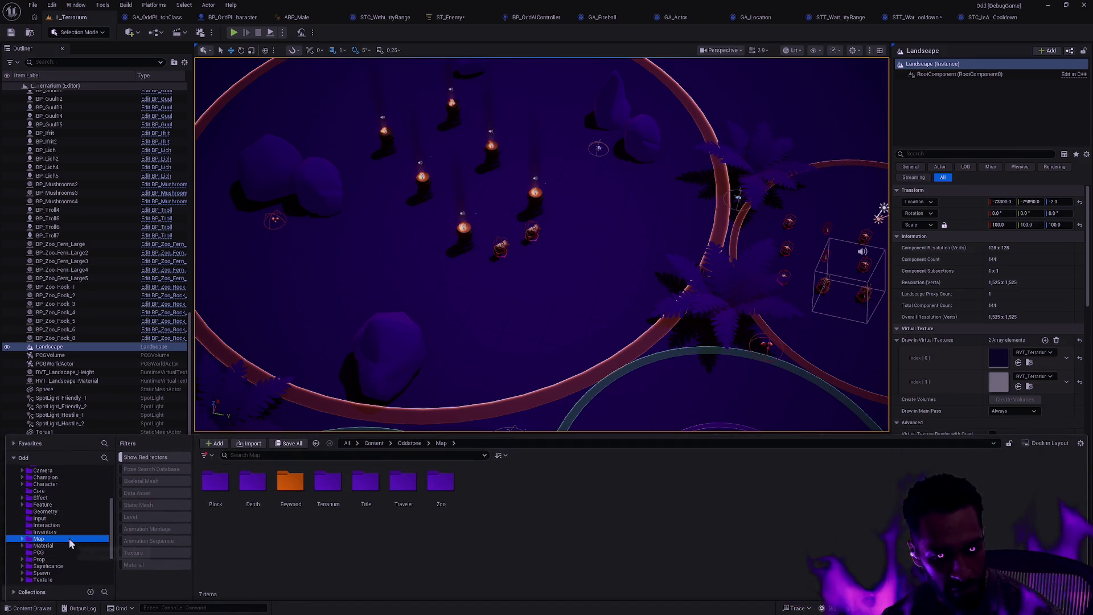
click(330, 483)
double_click(253, 483)
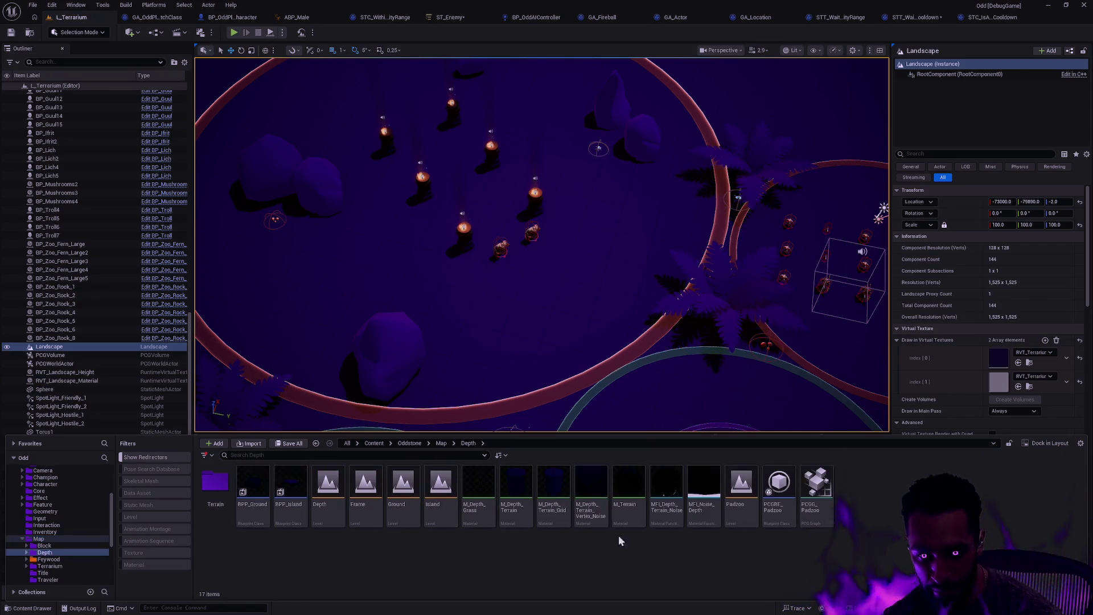
Open the Depth level, saving the modified assets, and start Play-In-Editor.
double_click(320, 512)
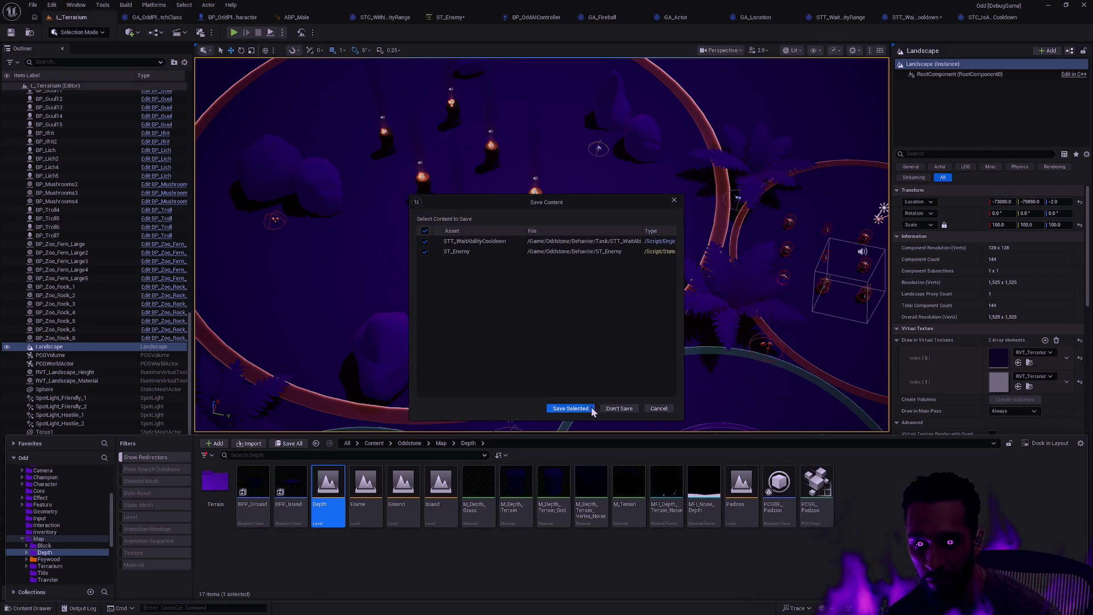
click(569, 409)
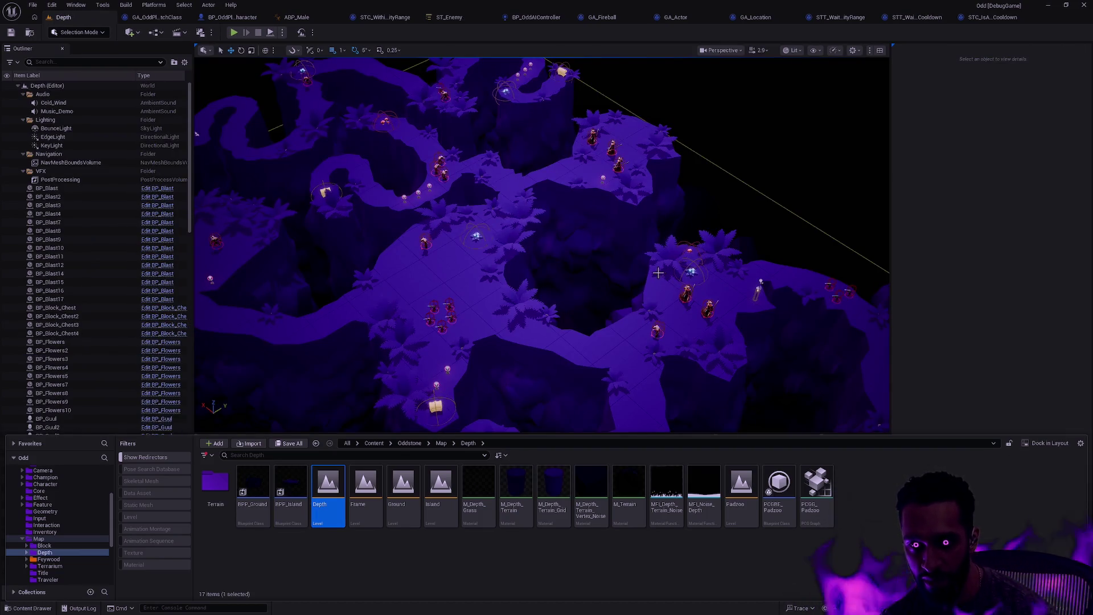
drag(598, 275, 546, 250)
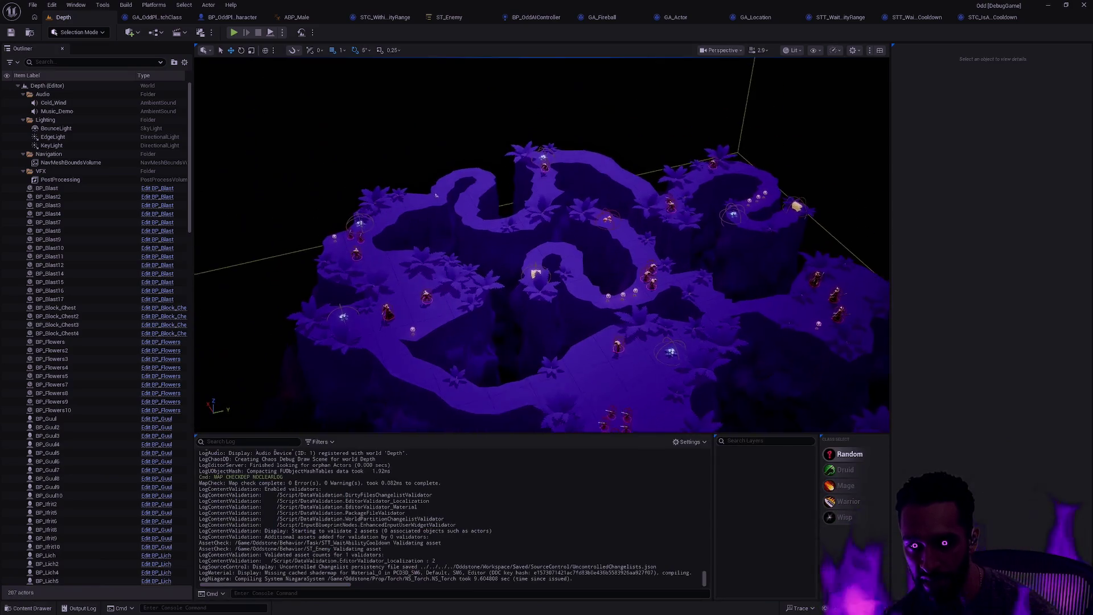
key(alt+p)
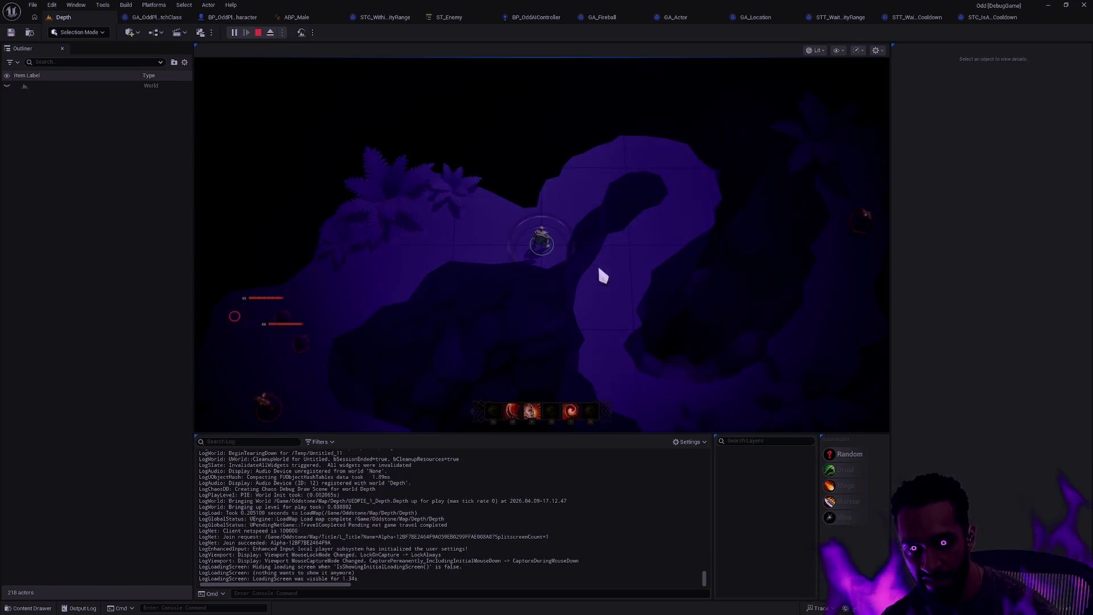
click(557, 208)
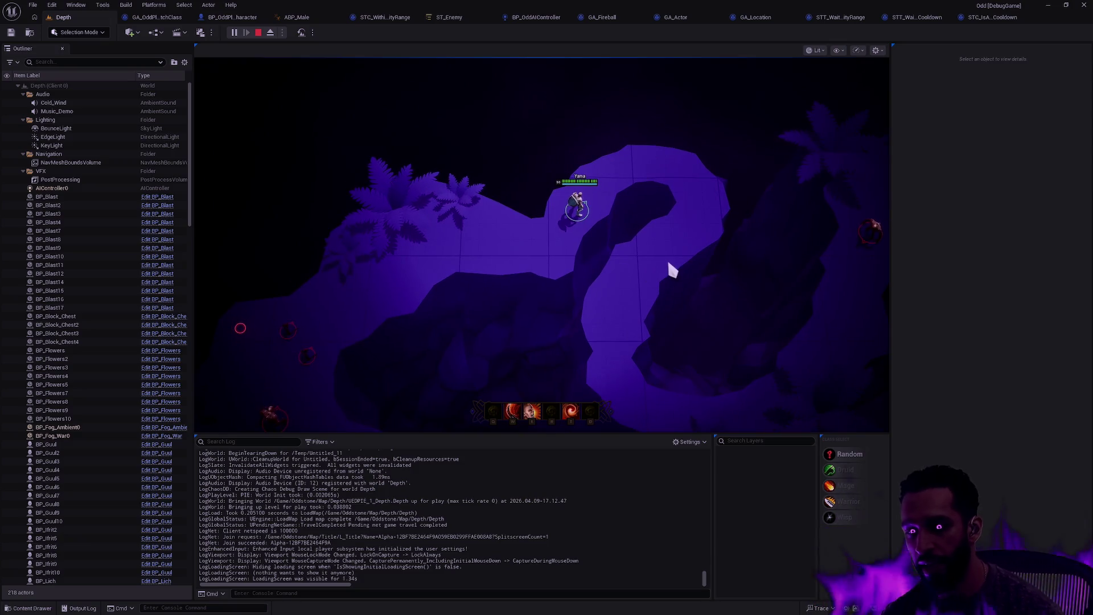
click(544, 234)
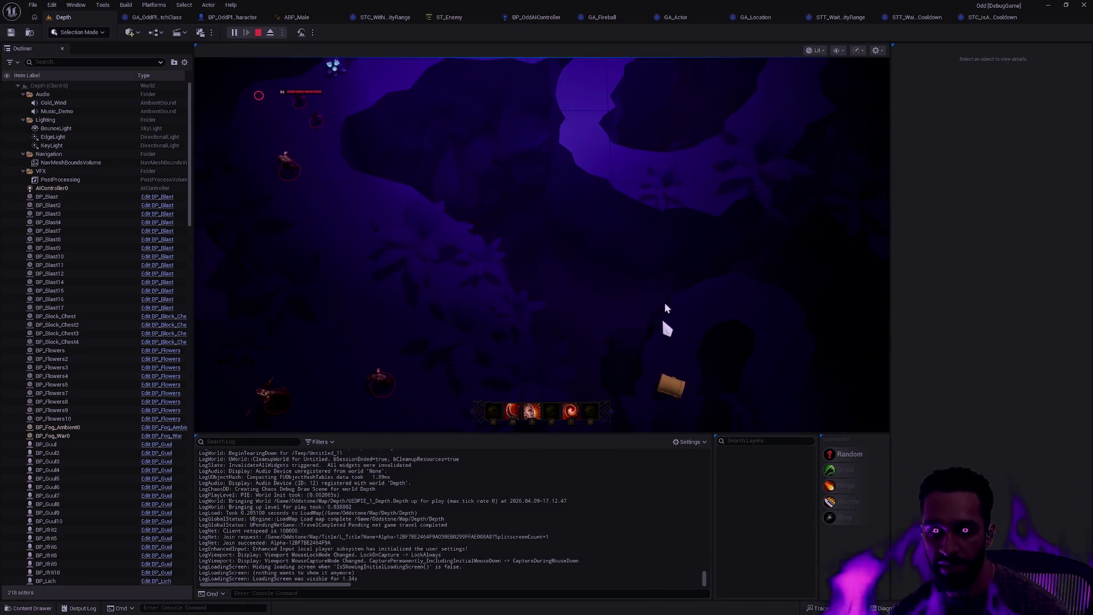
key(Escape)
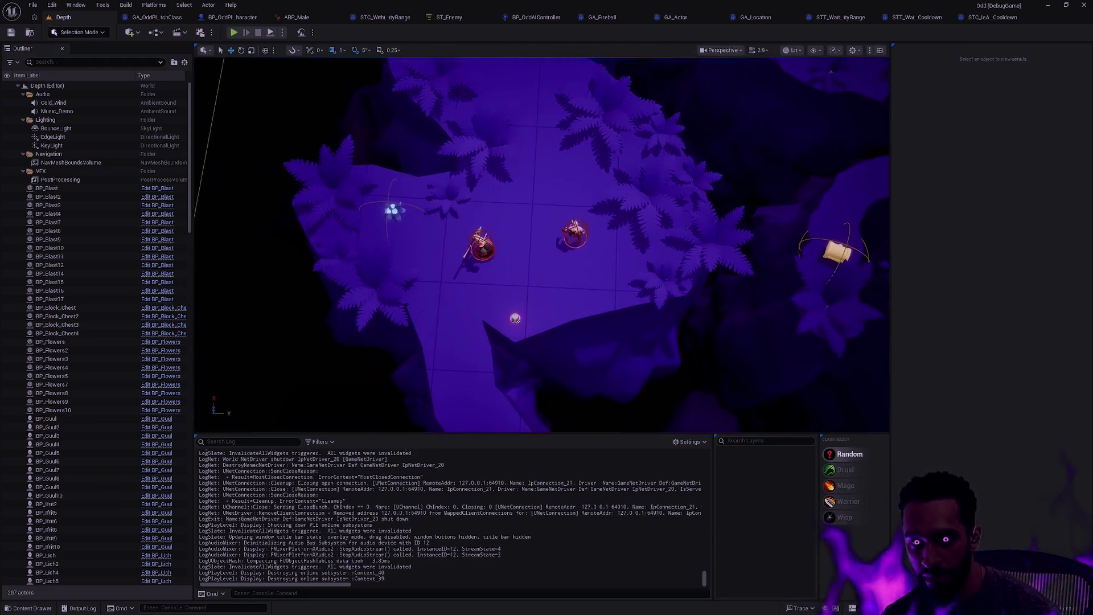
Fly around the Depth level's path surfaces up close and bring up the Content Drawer.
scroll(542, 244, down, 10)
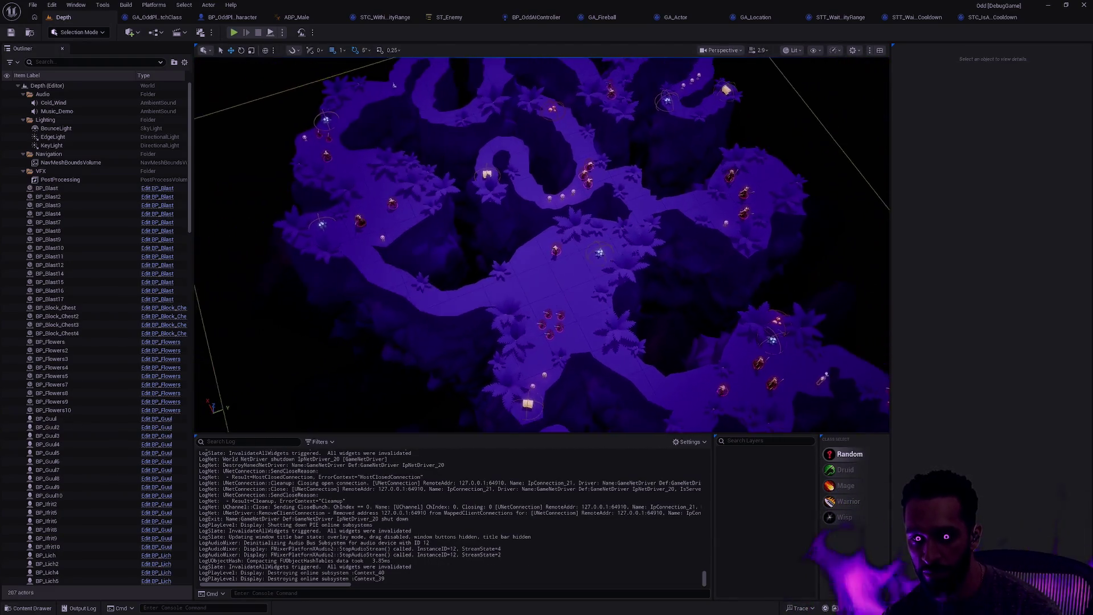
scroll(659, 294, up, 5)
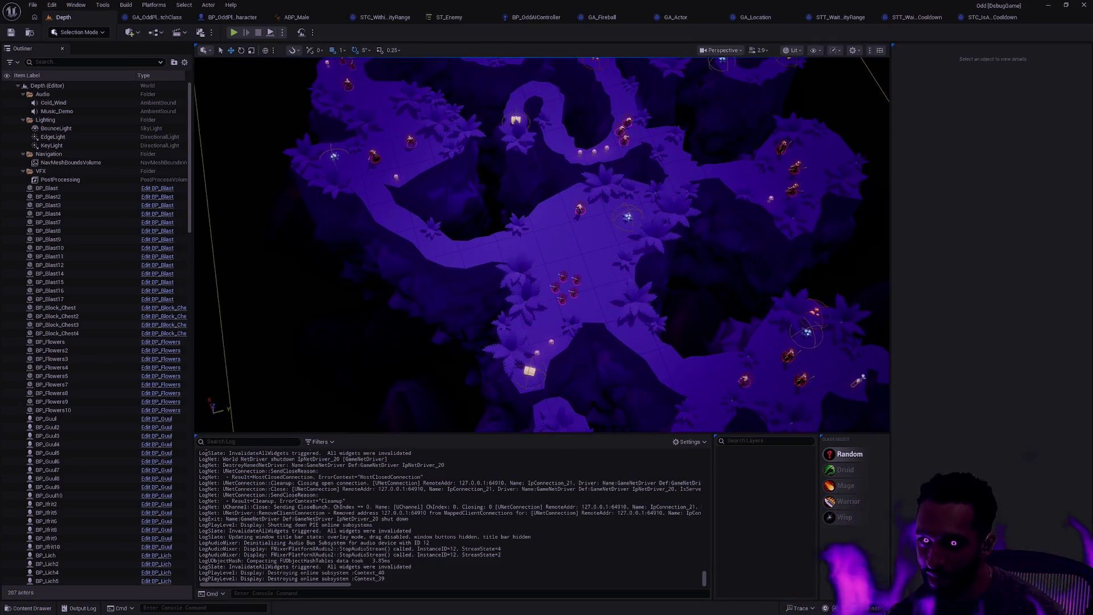
scroll(542, 245, up, 10)
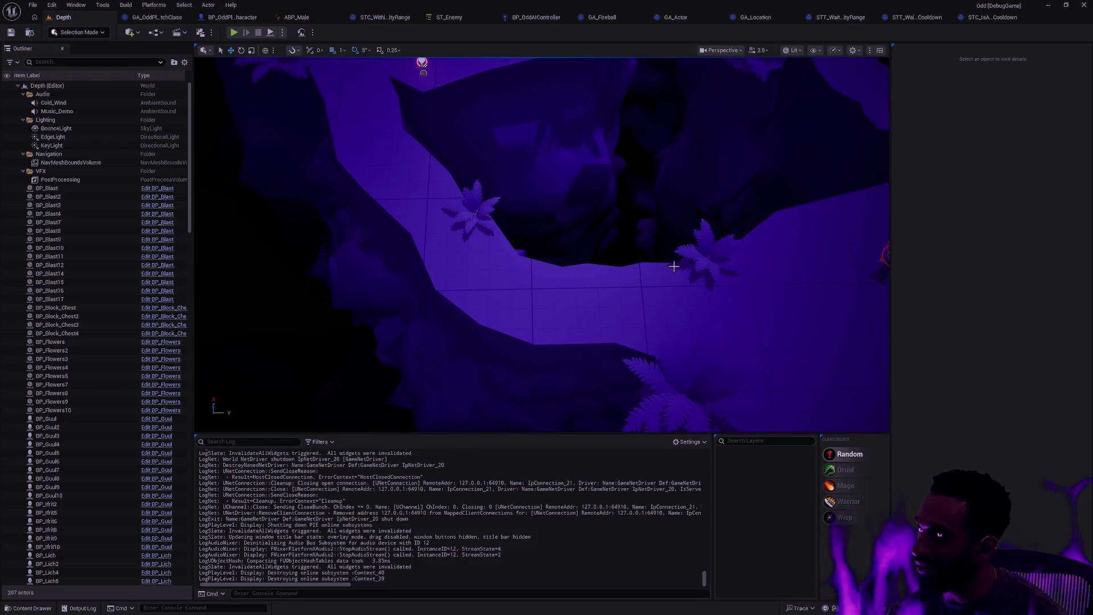
scroll(709, 262, down, 10)
mouse_move(709, 262)
mouse_down()
mouse_move(623, 192)
mouse_move(427, 192)
mouse_move(824, 424)
mouse_move(375, 426)
mouse_move(530, 253)
mouse_up()
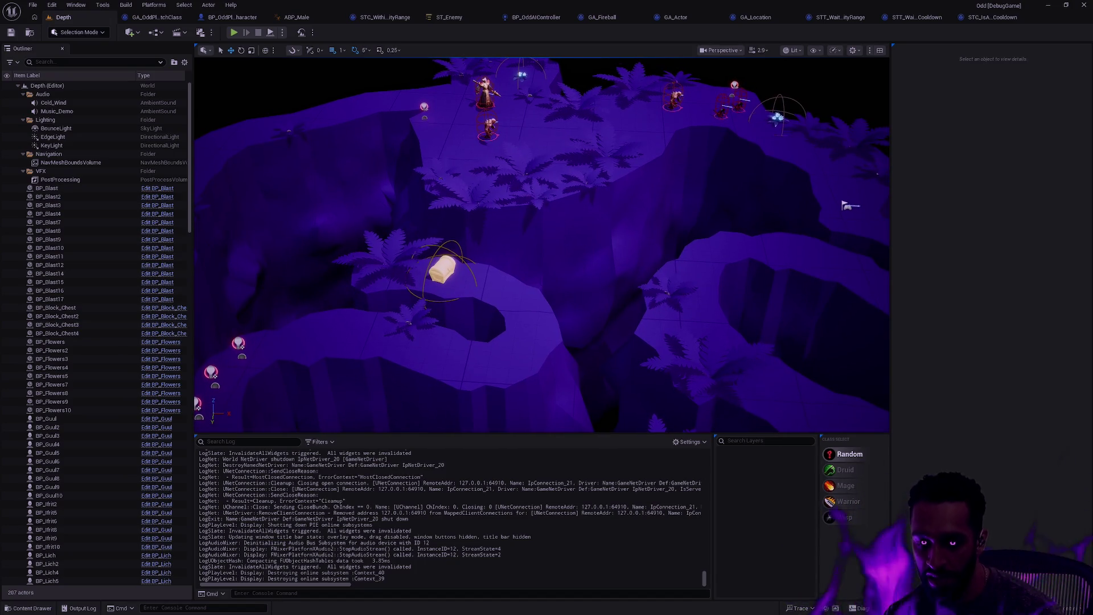
key(ctrl+space)
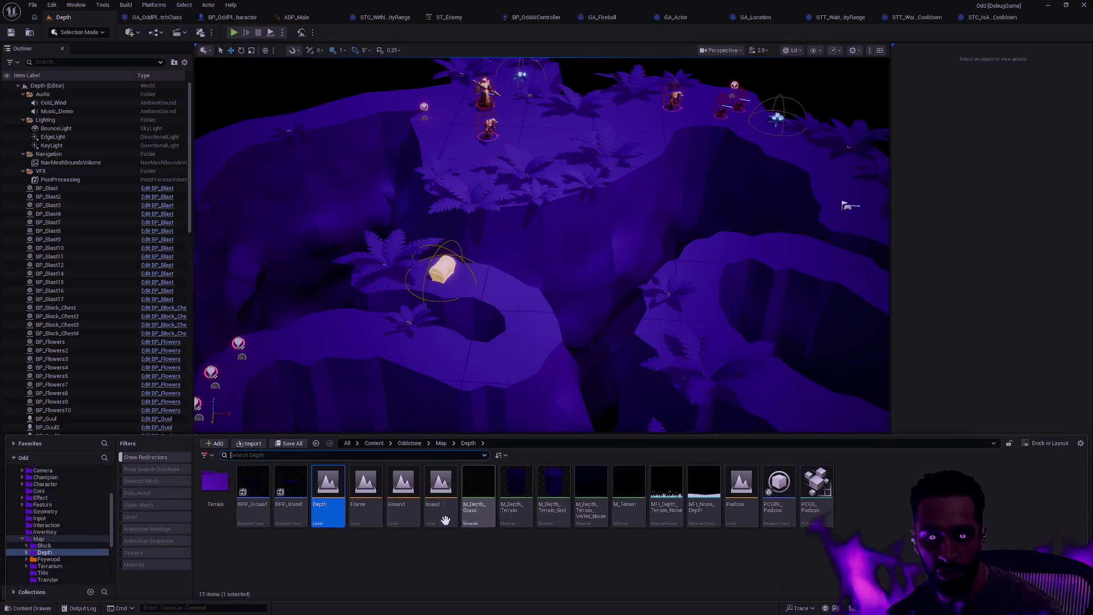
Open the Feywood level from Map > Feywood and view it in full-screen.
click(74, 559)
double_click(366, 487)
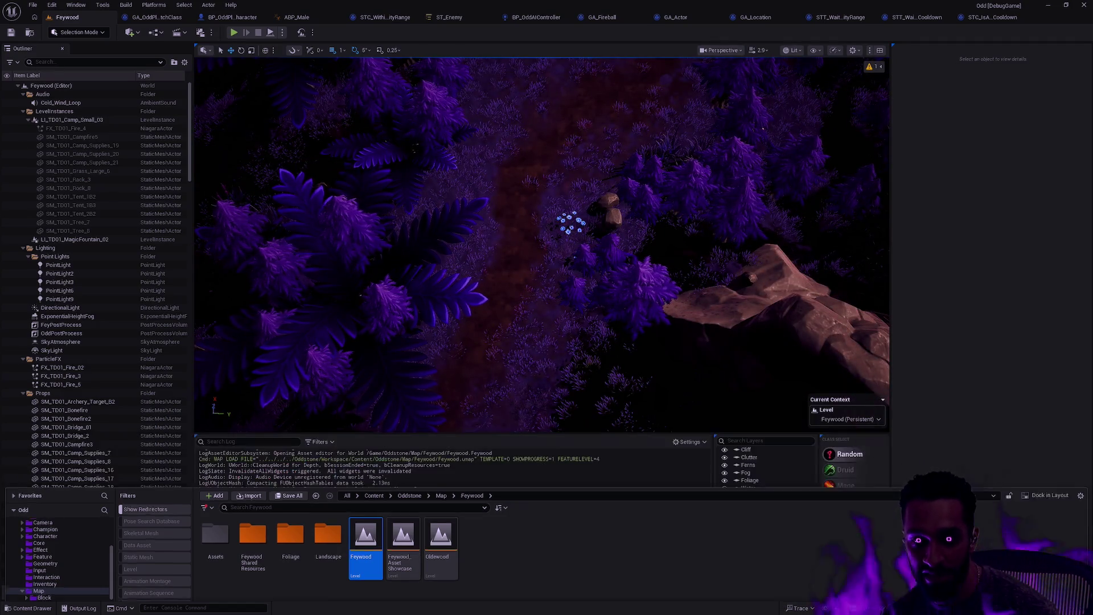
key(F11)
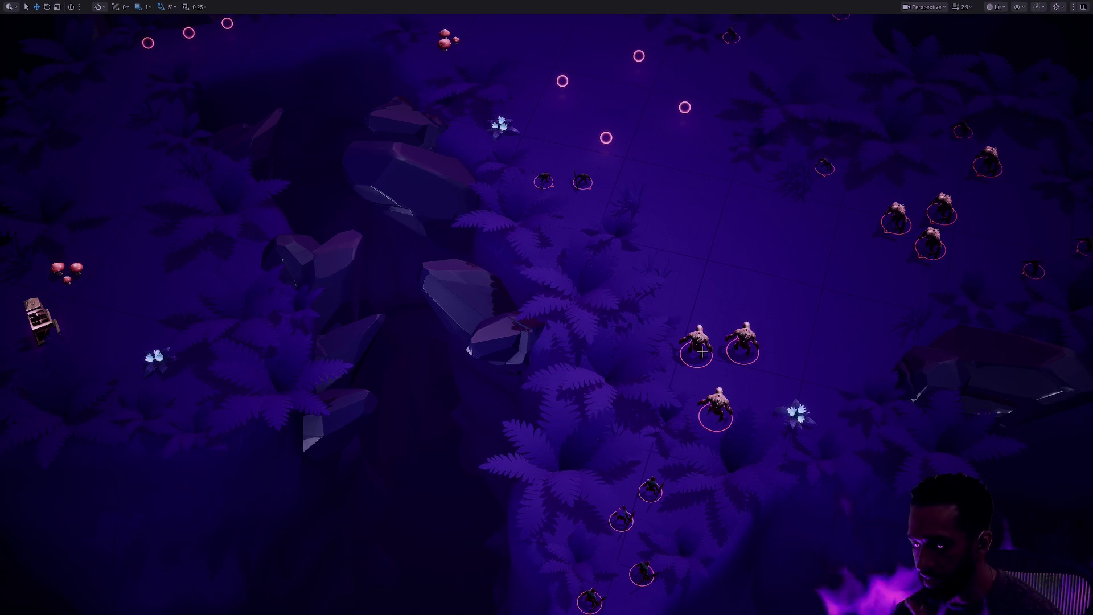
key(F11)
Return to the Feywood folder in the Content Drawer and select the Feywood and Oldewood levels.
key(ctrl+space)
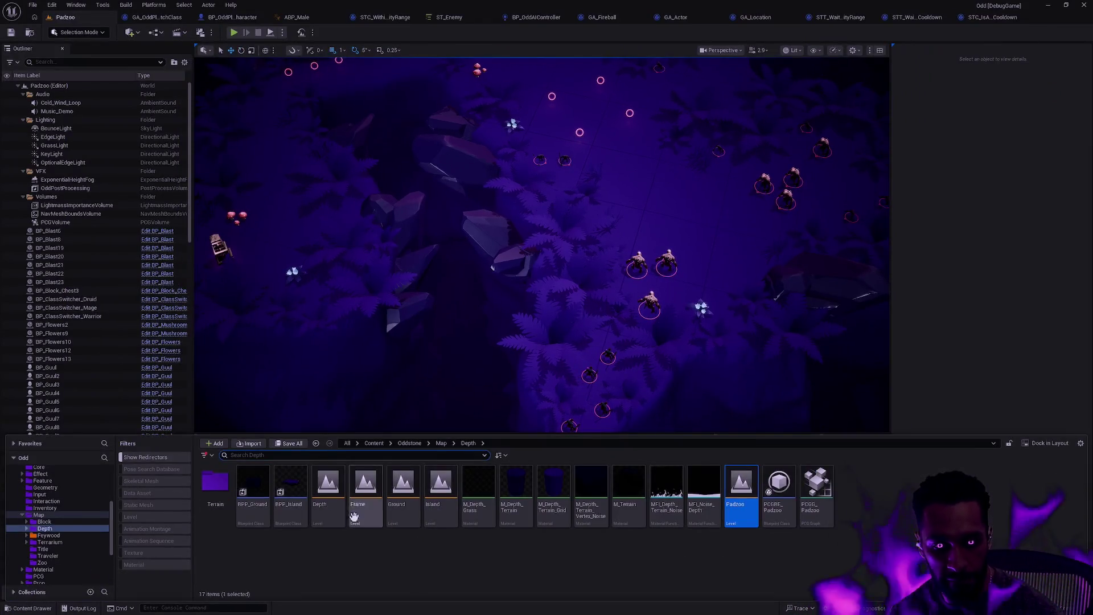
key(alt+Left)
click(365, 495)
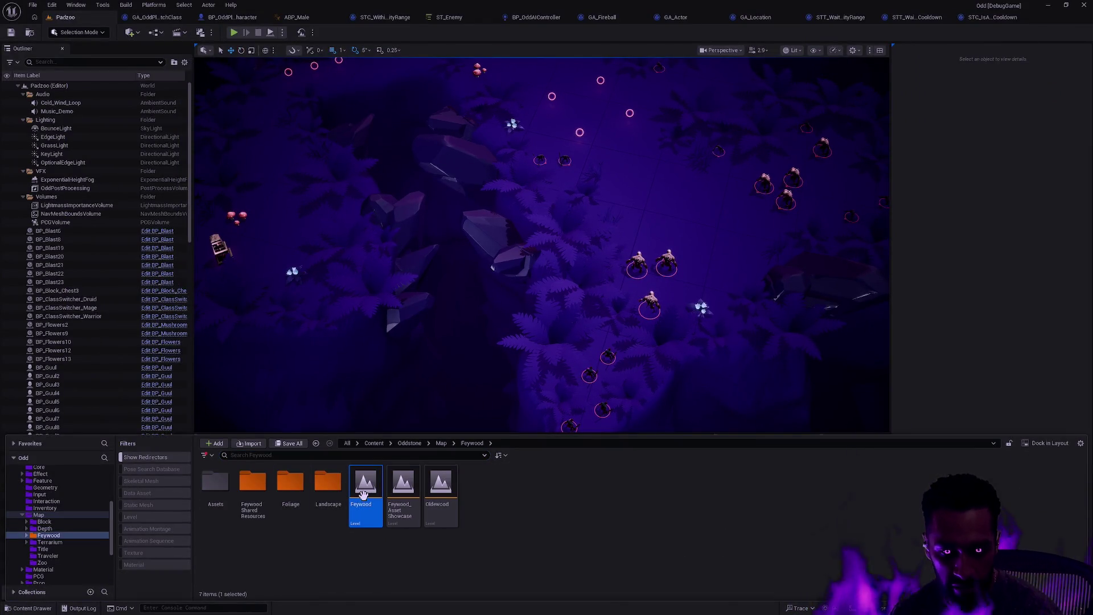
click(441, 485)
Open the Oldewood level in full-screen game view and zoom around its landscape.
double_click(442, 486)
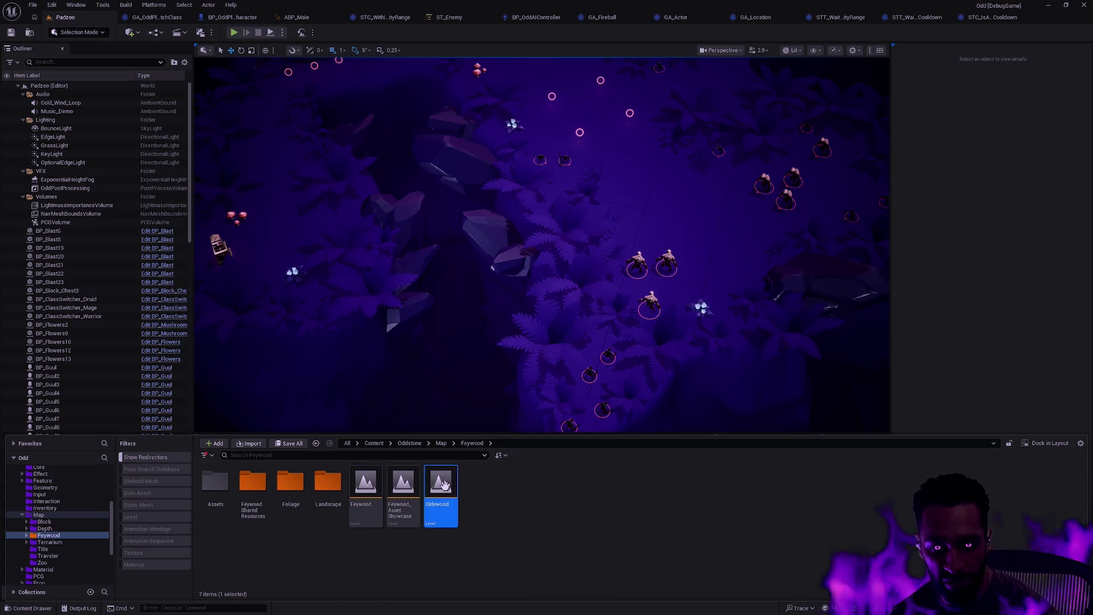
click(618, 303)
key(g)
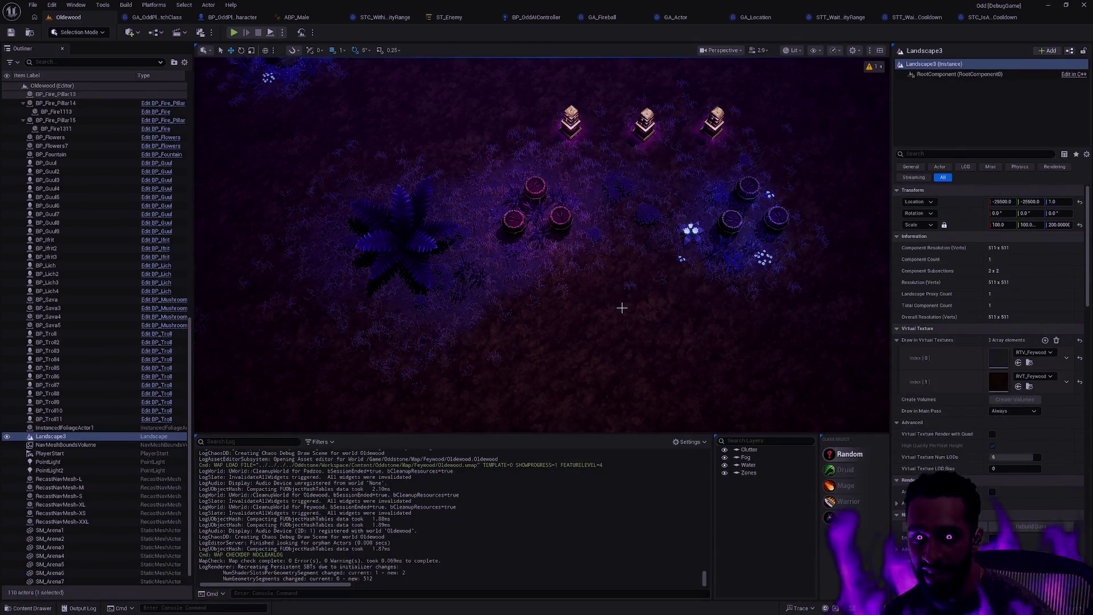
key(F11)
scroll(634, 329, down, 5)
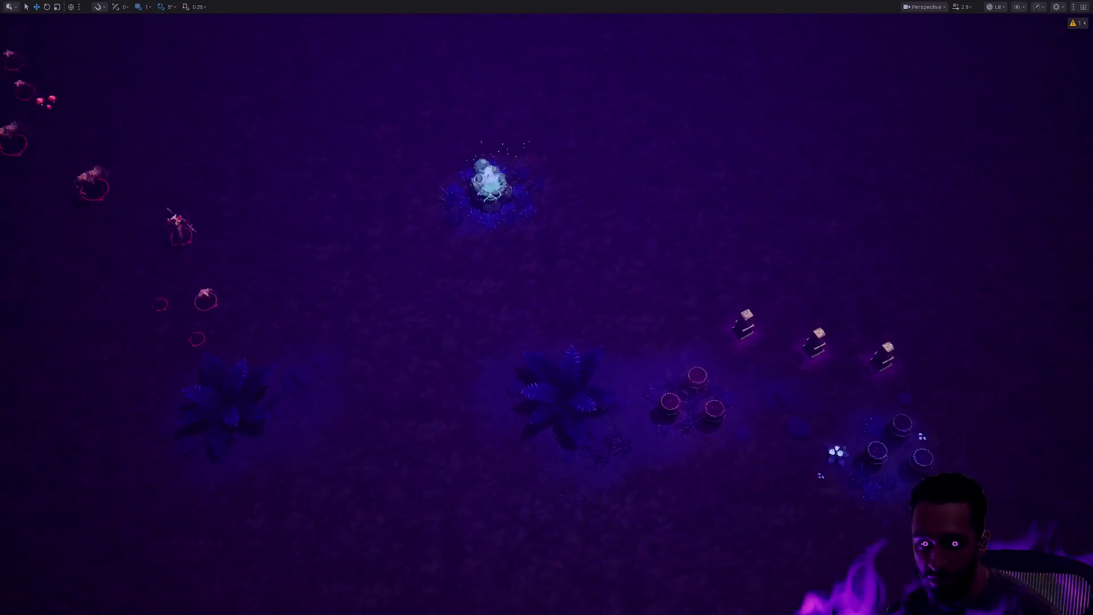
scroll(634, 329, down, 10)
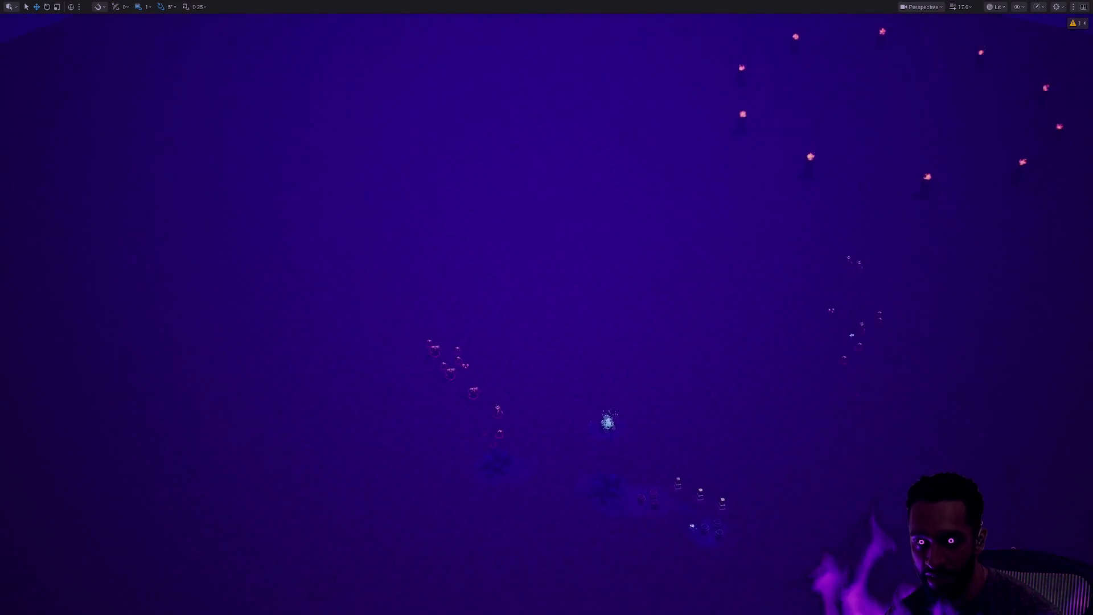
scroll(634, 329, down, 8)
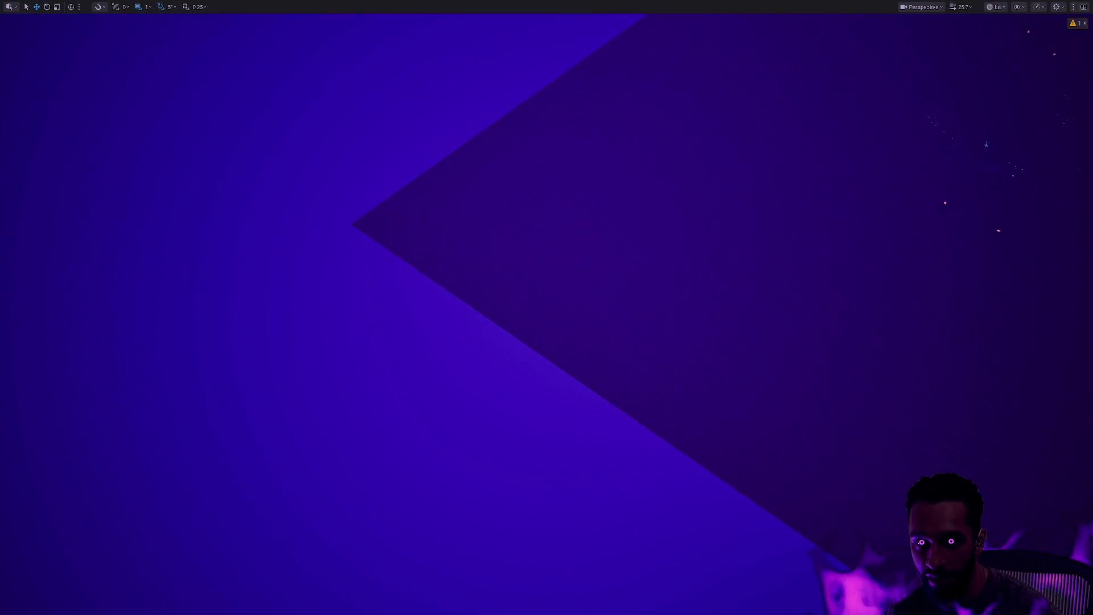
scroll(635, 329, up, 10)
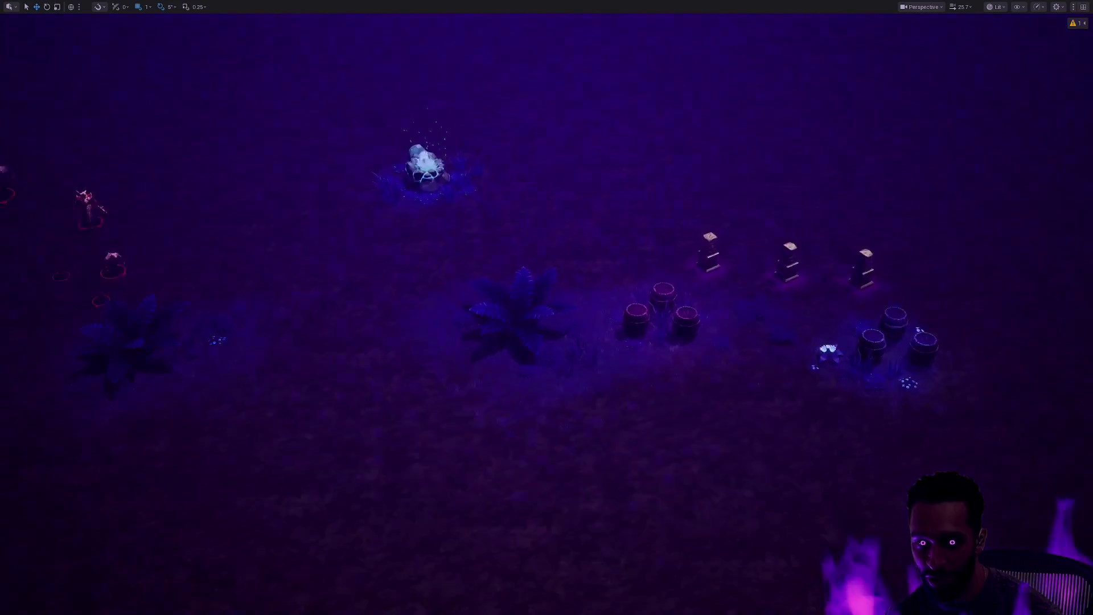
scroll(635, 329, down, 6)
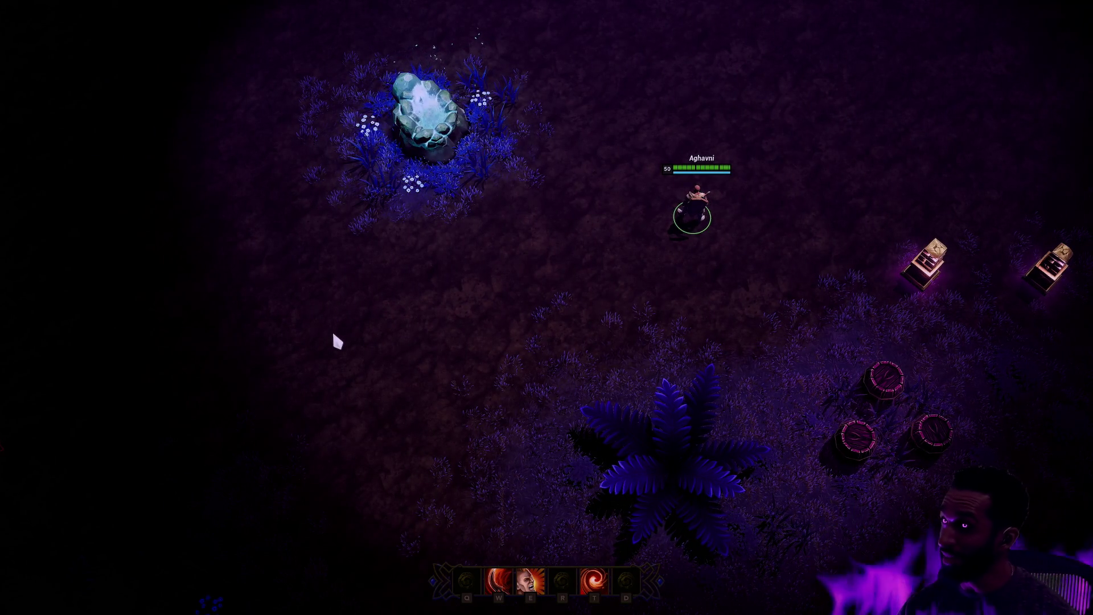
Stop play, sweep sideways across the scene, then show the Map folder in the content drawer.
key(Escape)
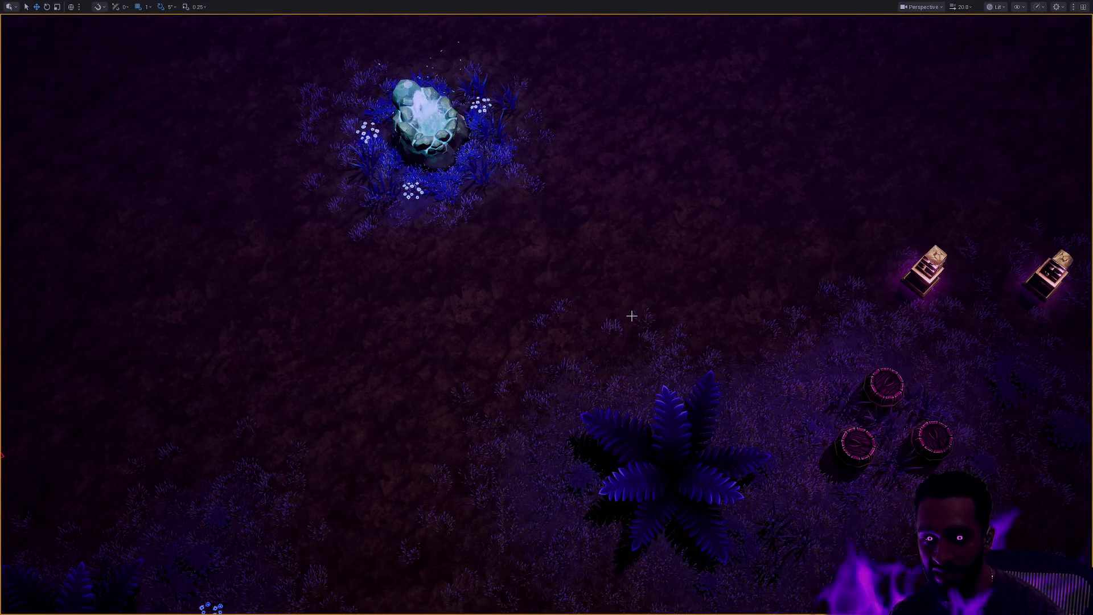
scroll(632, 315, down, 5)
scroll(632, 315, up, 5)
key(d)
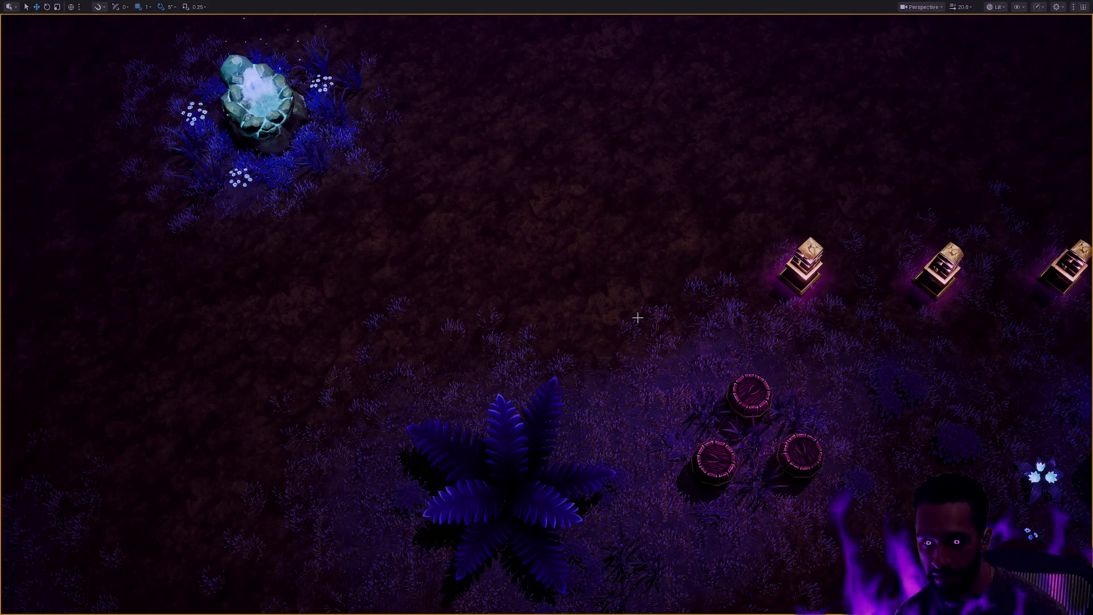
scroll(638, 317, down, 2)
scroll(547, 307, down, 3)
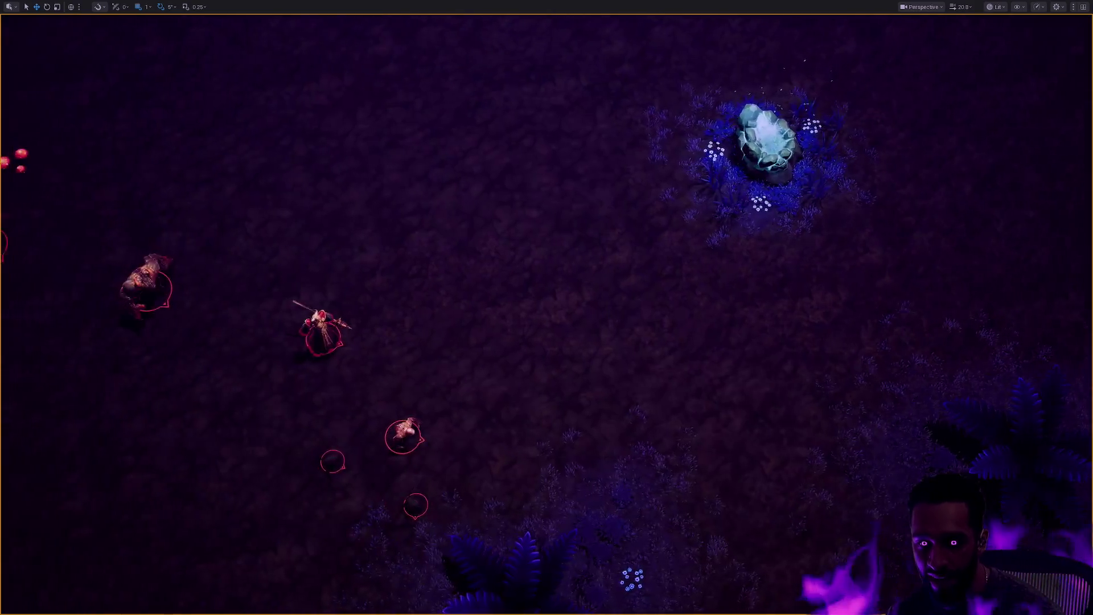
scroll(546, 307, down, 5)
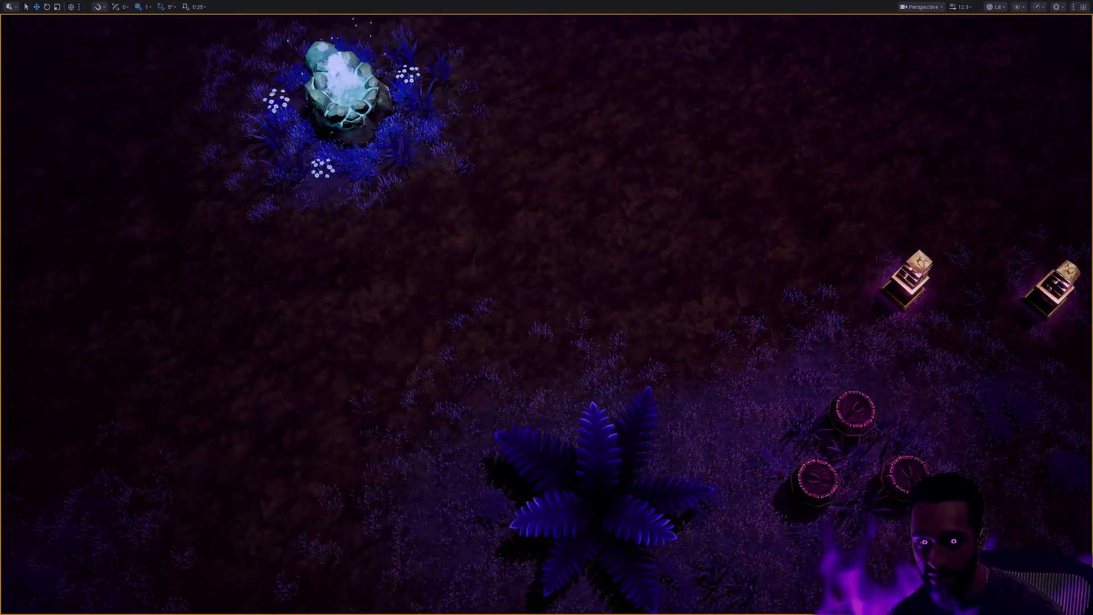
scroll(546, 308, up, 3)
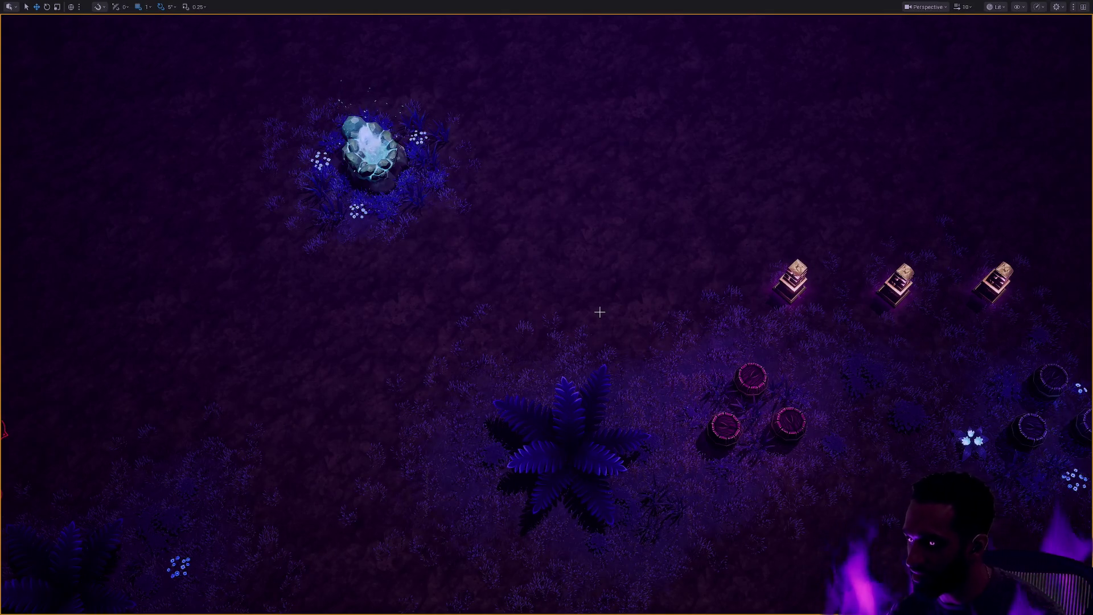
key(ctrl+space)
key(BackSpace)
Open the Depth level from the Depth folder.
click(253, 484)
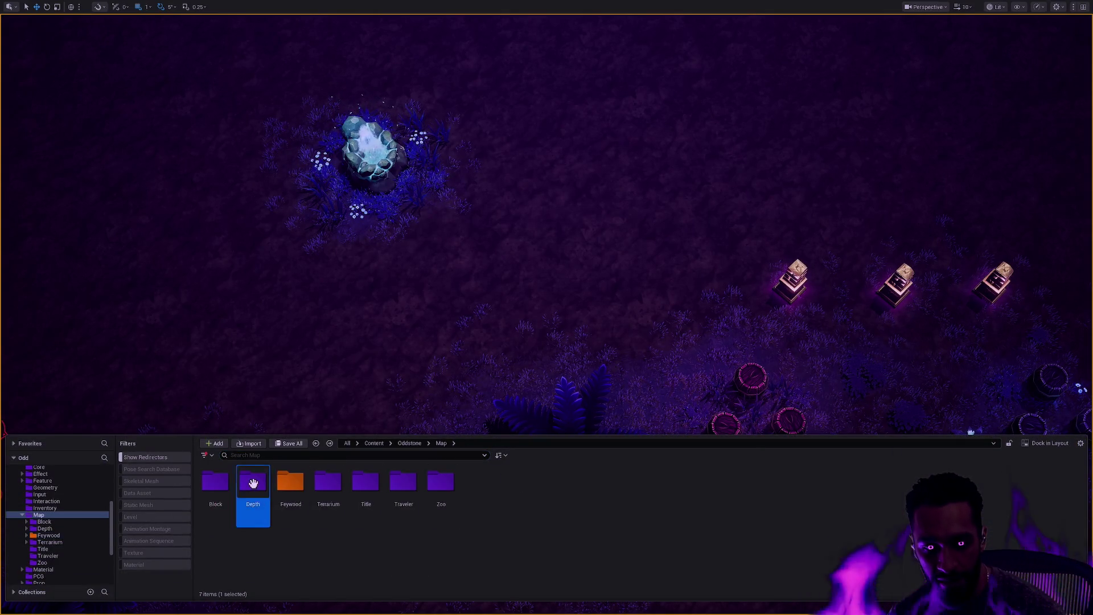
double_click(253, 484)
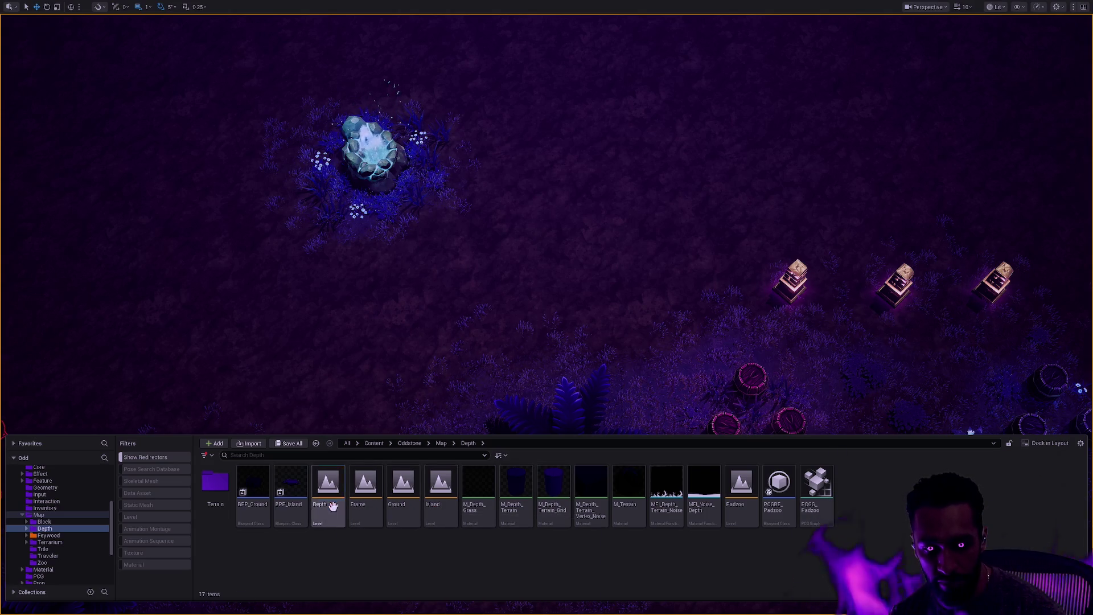
double_click(333, 506)
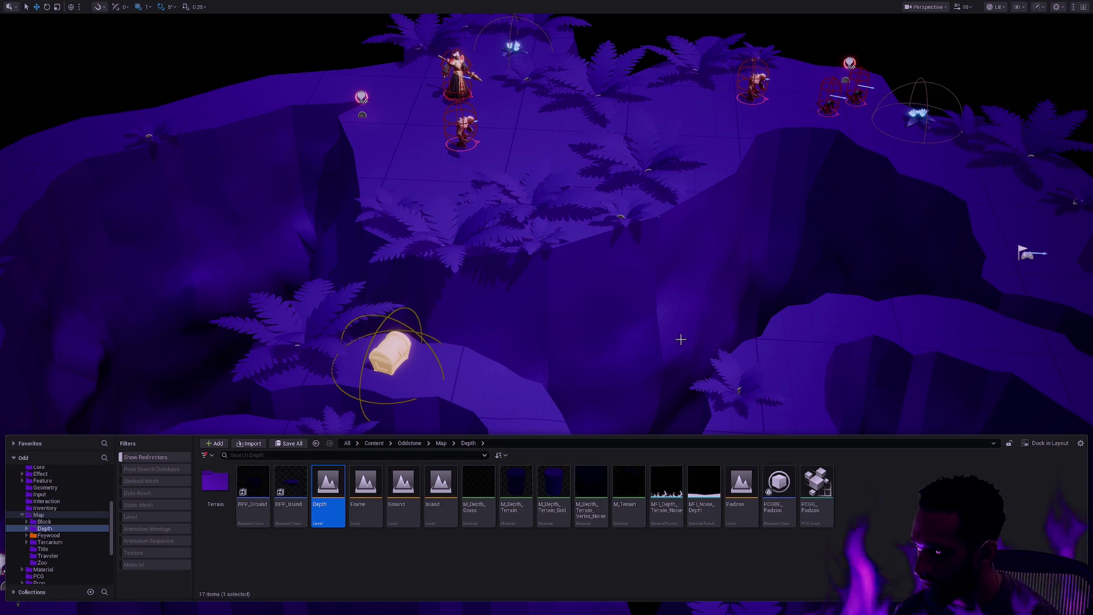
Return to the Map folder and reopen the Oldewood level from Feywood.
key(alt+Left)
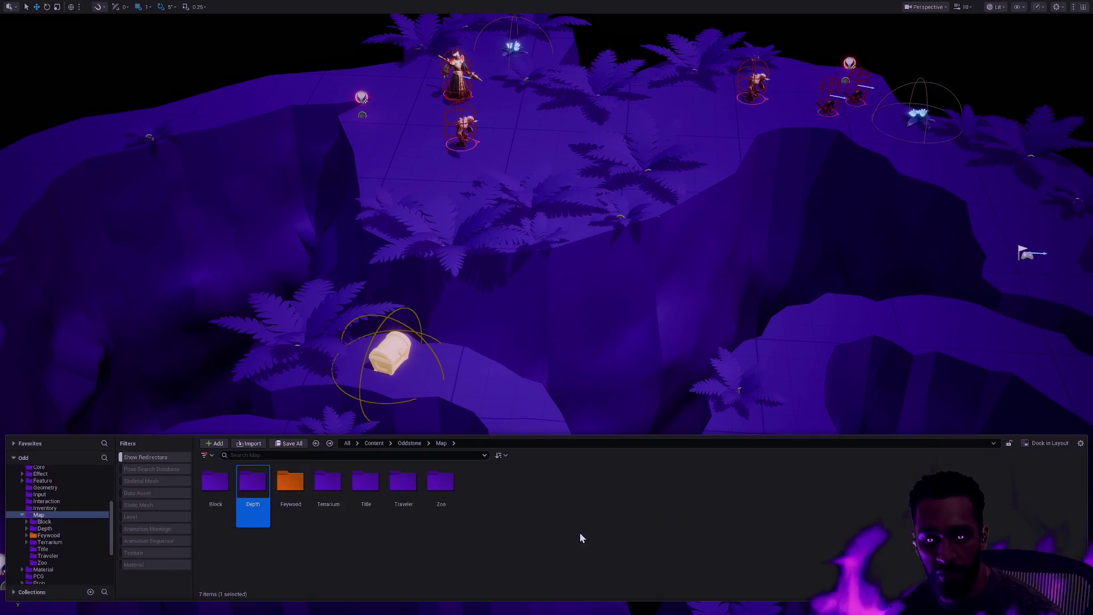
double_click(291, 482)
double_click(440, 484)
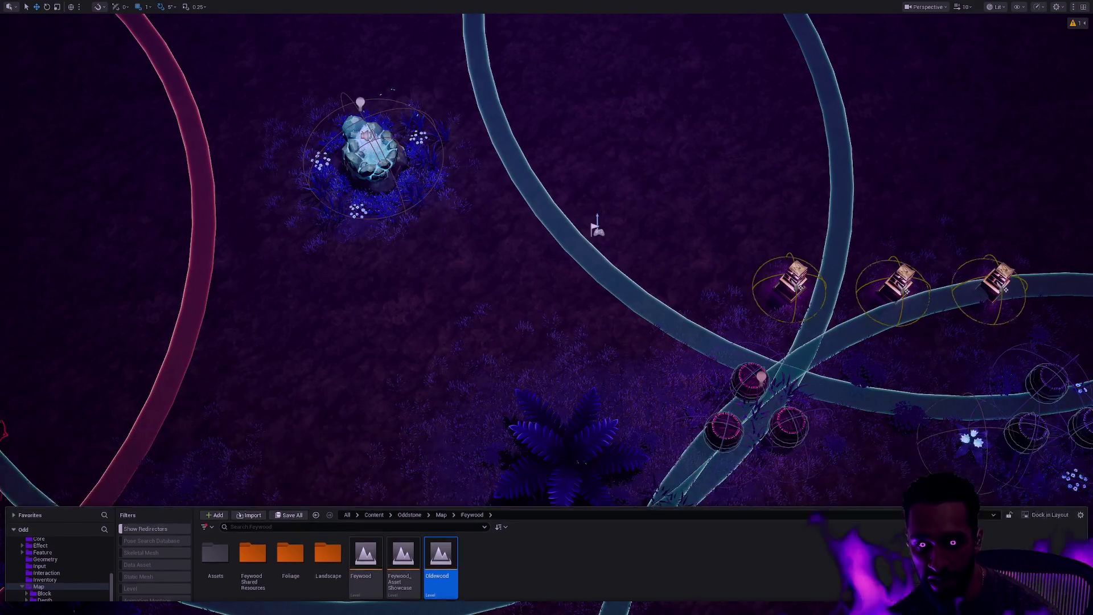
Dismiss the content drawer and fly around Oldewood's fountain, pedestals and stumps.
click(620, 339)
mouse_move(620, 340)
mouse_down()
mouse_move(934, 330)
mouse_move(654, 340)
mouse_up()
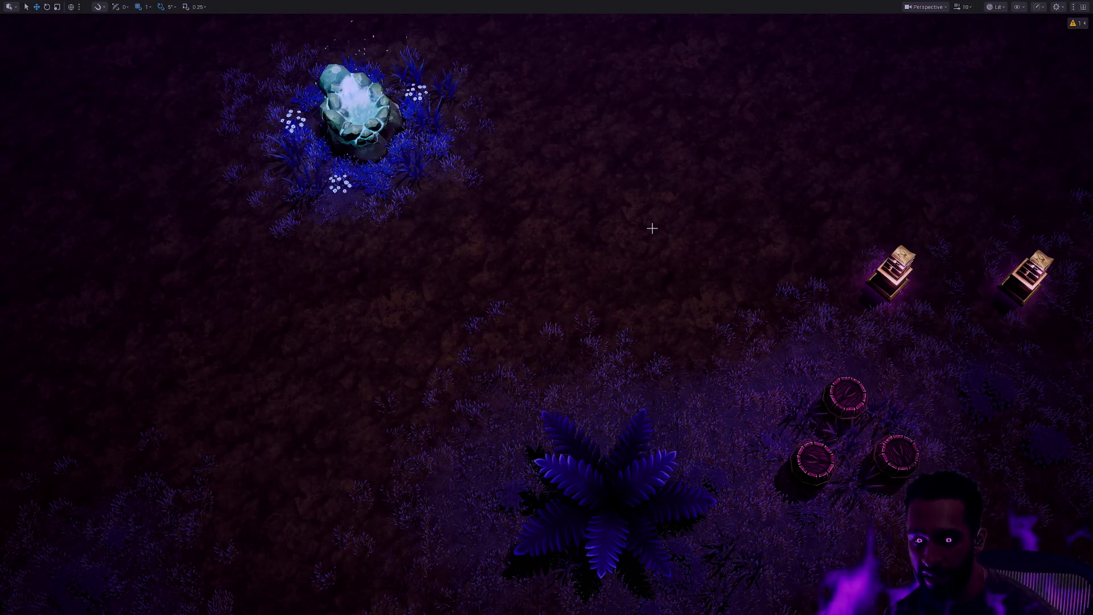
scroll(547, 308, up, 2)
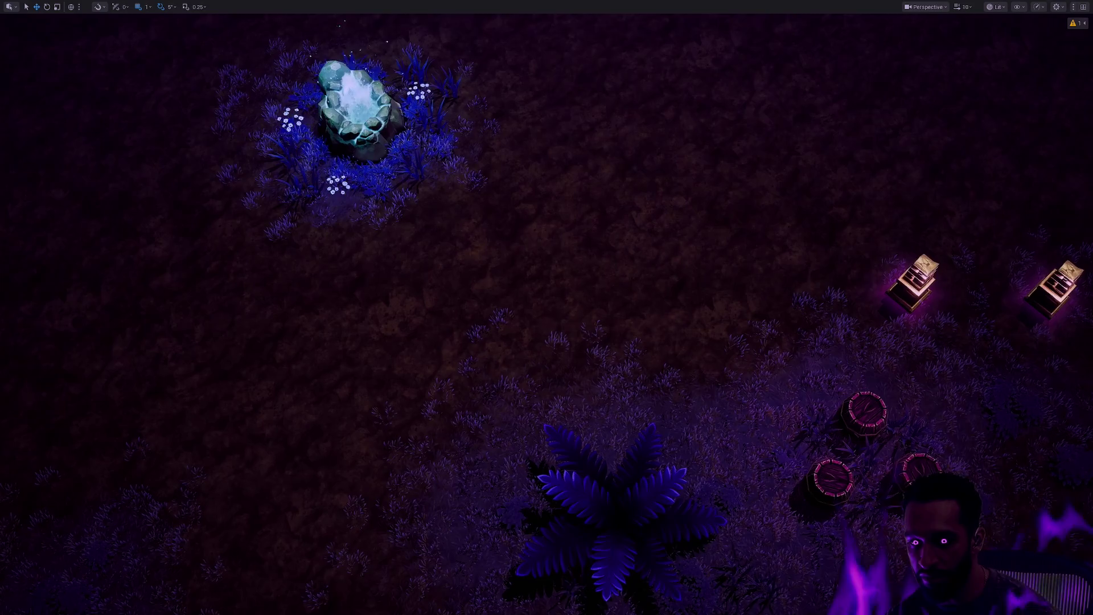
scroll(547, 308, down, 2)
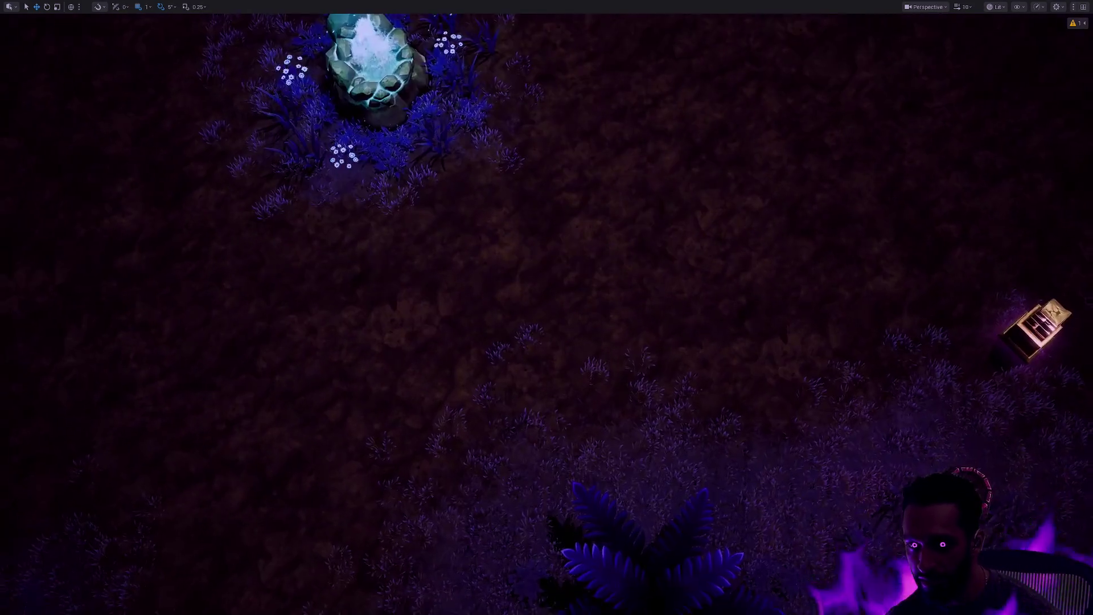
scroll(547, 307, up, 3)
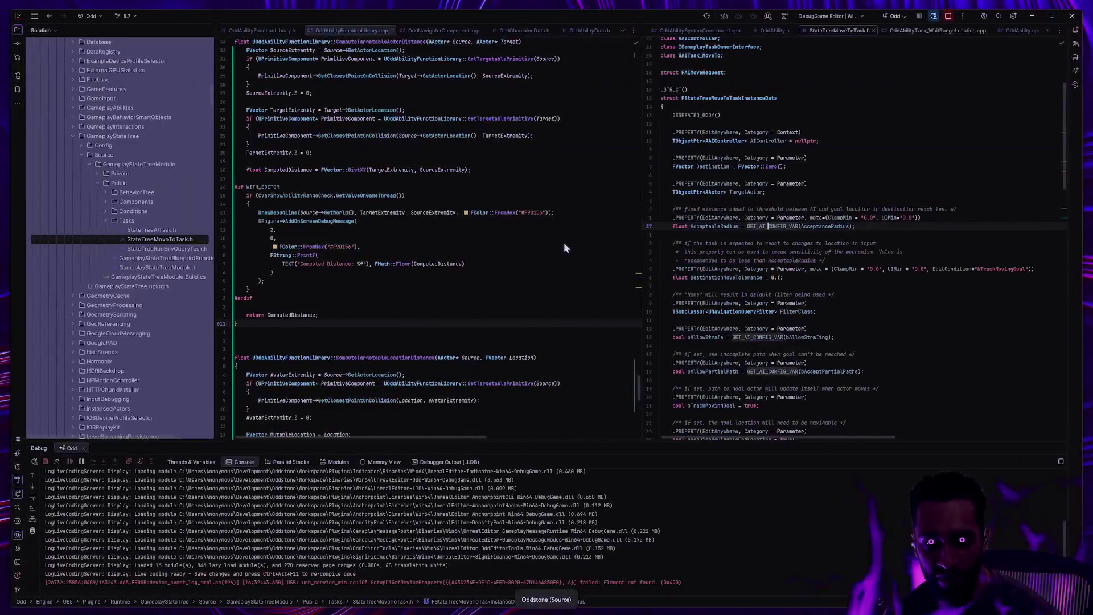
Search Bing for 'warcraft 3' in a new tab and show the image results.
key(ctrl+super+Left)
key(ctrl+t)
text(war)
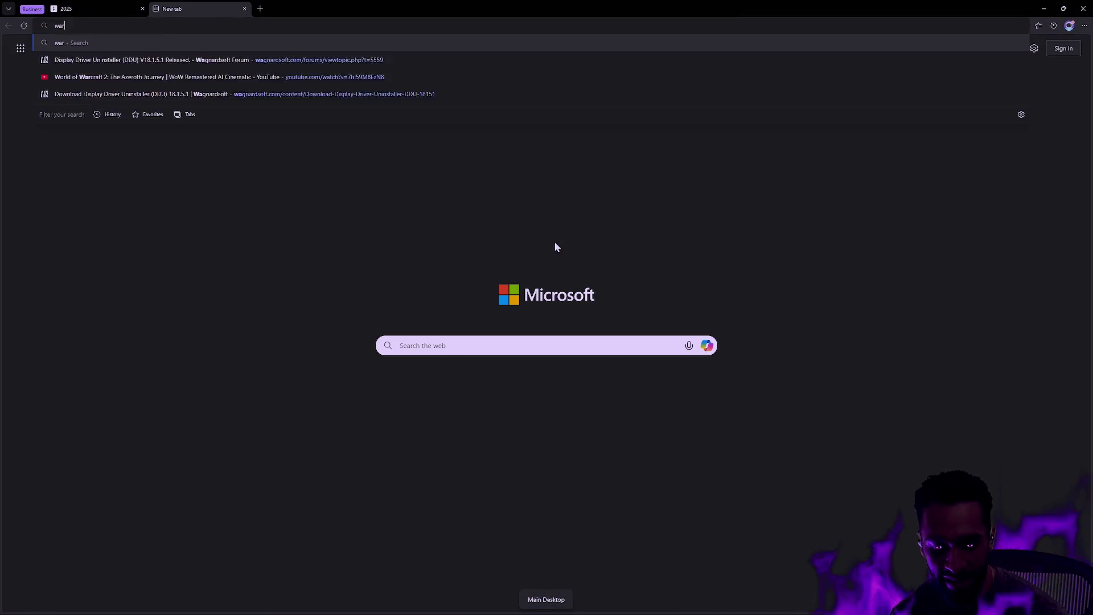
text(craft 3)
key(Return)
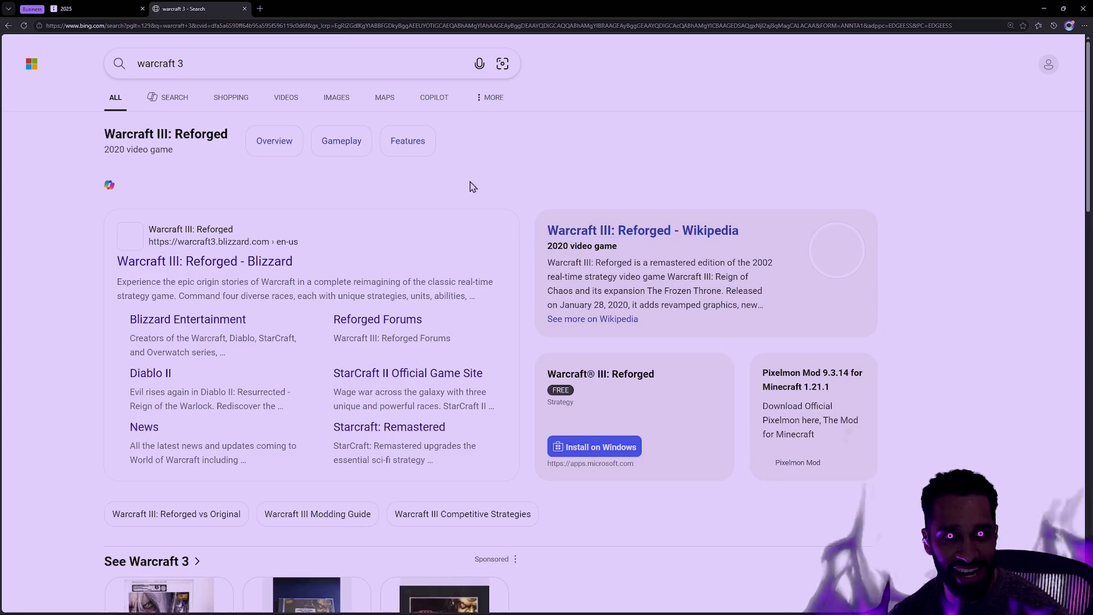
click(320, 98)
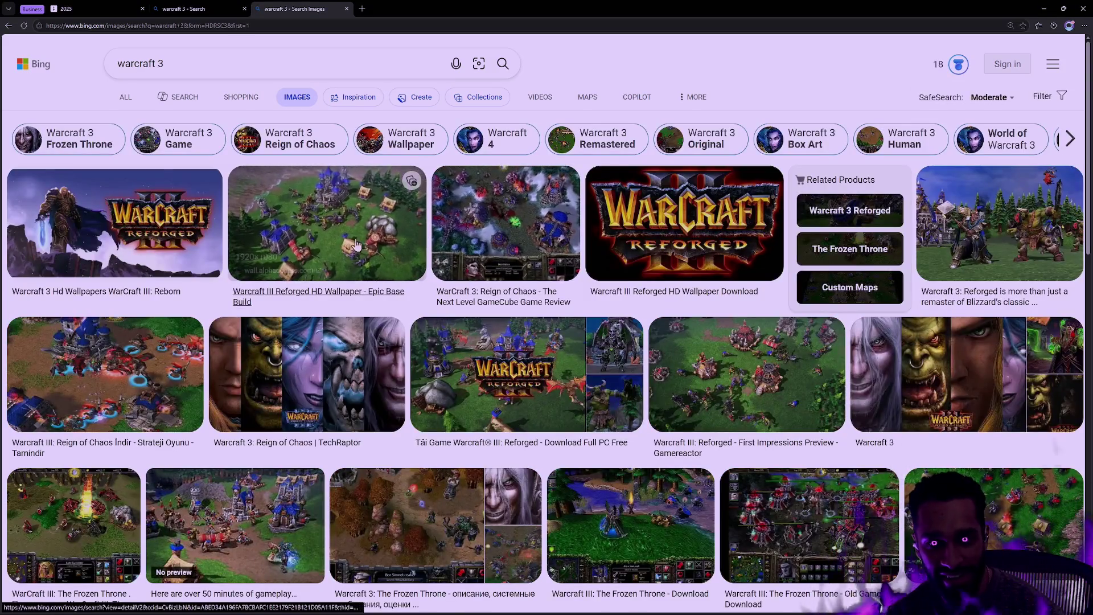
View the Reign of Chaos, Blackrock n Roll and AI Orcs Attacking screenshots.
click(109, 381)
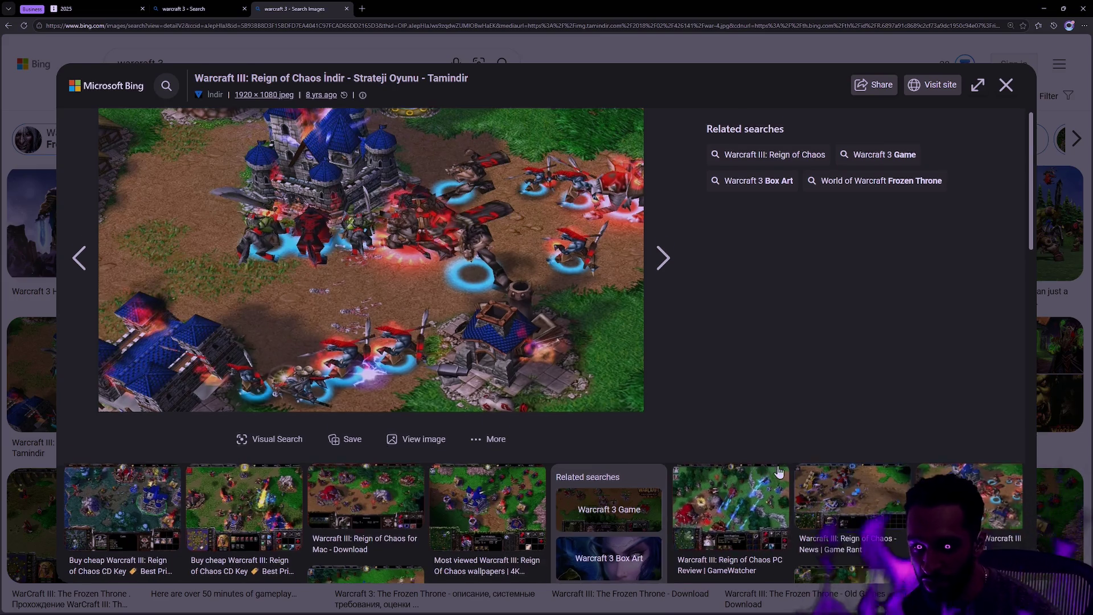
scroll(787, 466, down, 3)
scroll(787, 466, down, 2)
click(569, 410)
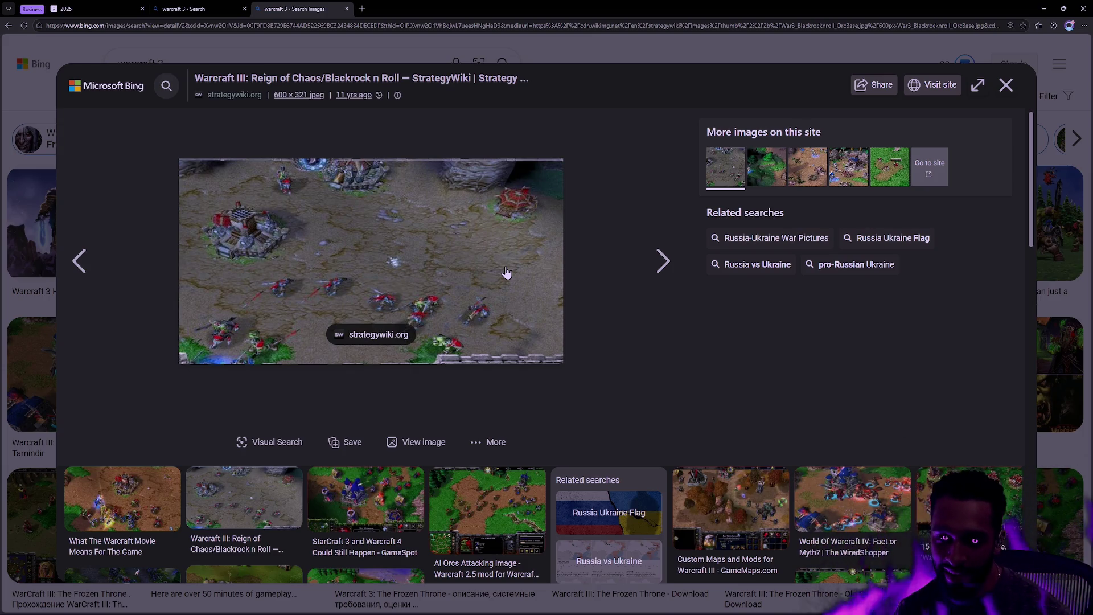
click(487, 510)
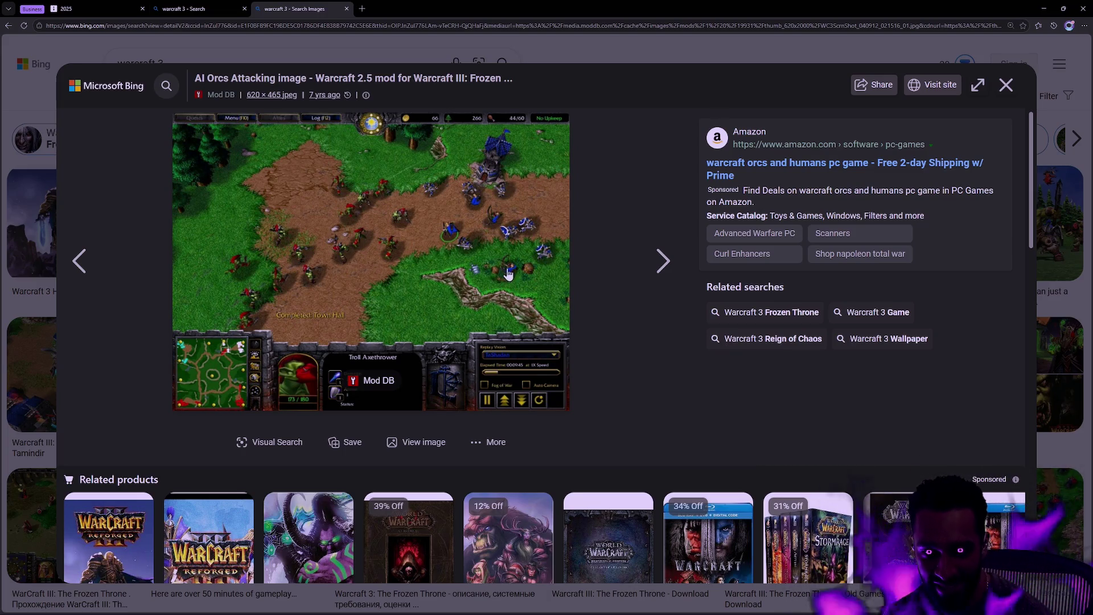
Switch back to Unreal and open the Depth level from the Map's Depth folder.
key(alt+Tab)
key(alt+Tab)
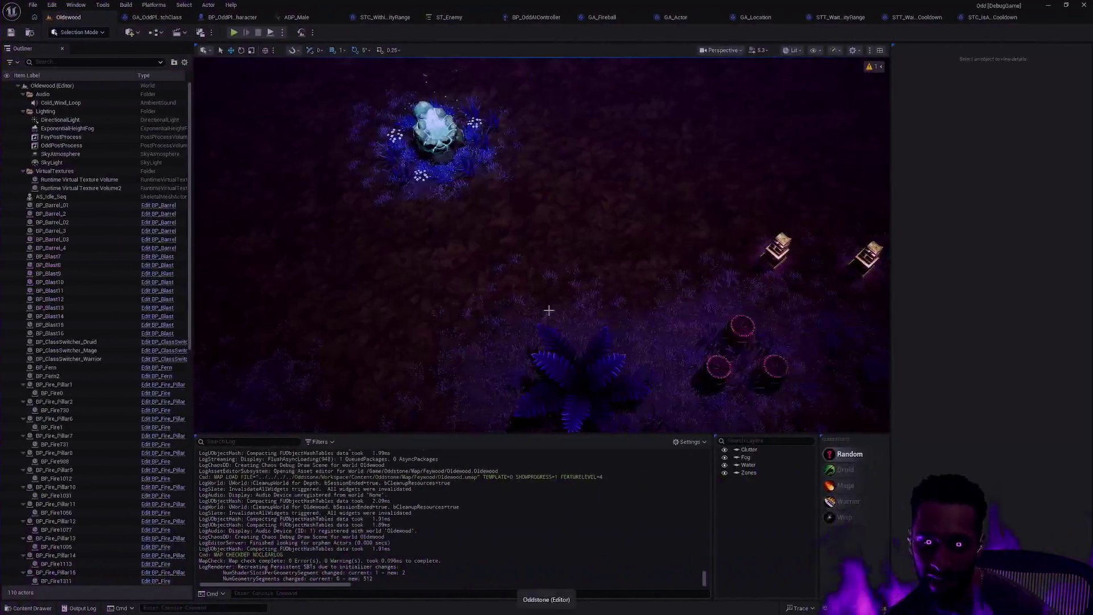
key(ctrl+space)
click(253, 494)
double_click(254, 494)
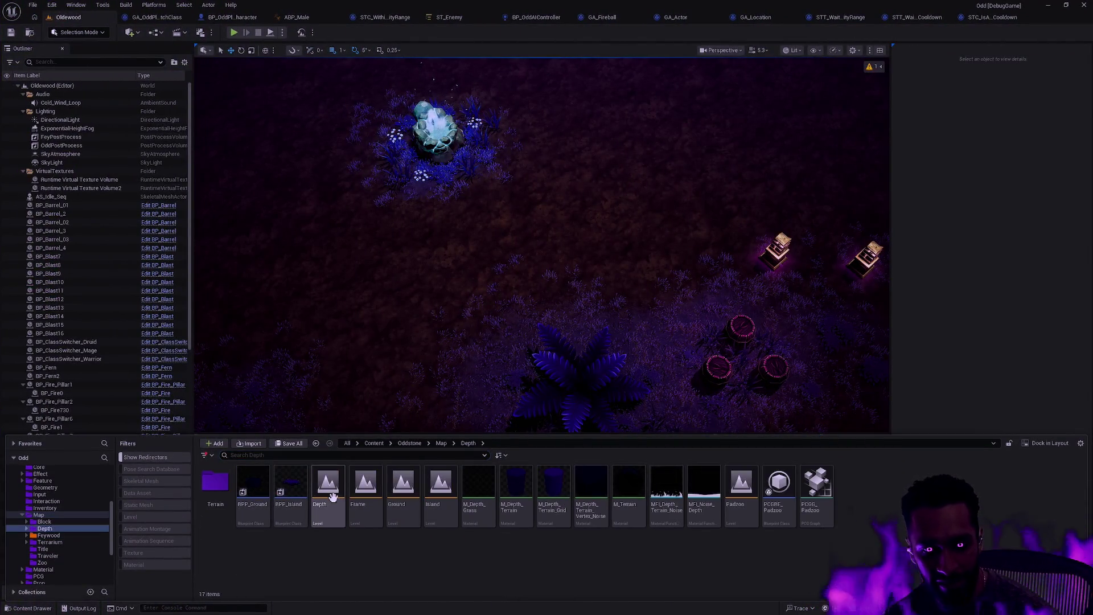
double_click(328, 484)
Zoom out and pan across the Depth map's winding purple paths.
scroll(626, 251, down, 3)
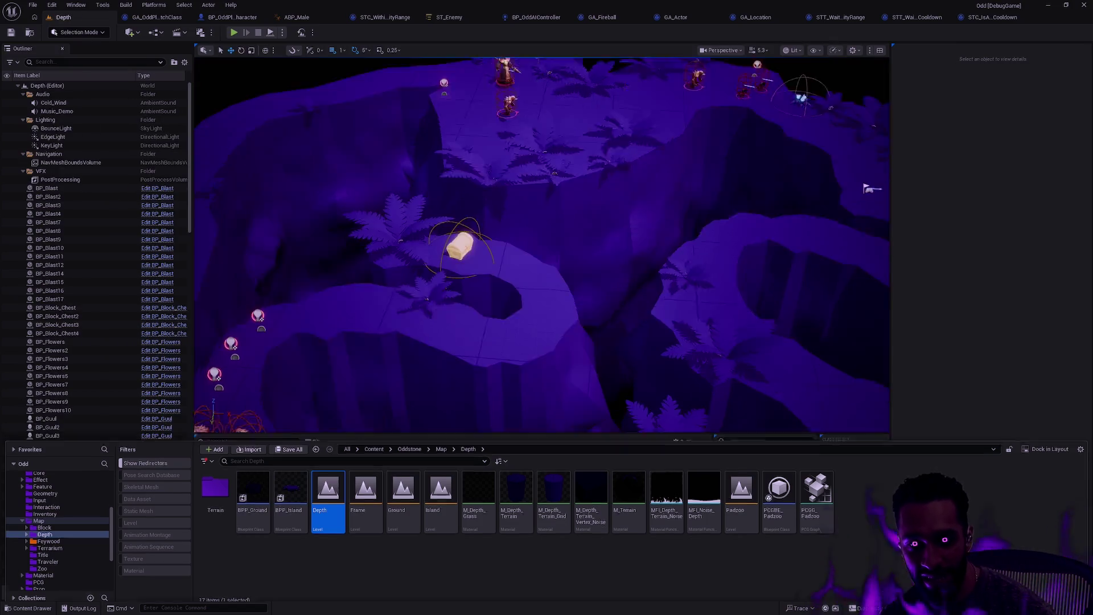
mouse_move(627, 250)
mouse_down()
mouse_move(569, 265)
mouse_move(524, 298)
mouse_up()
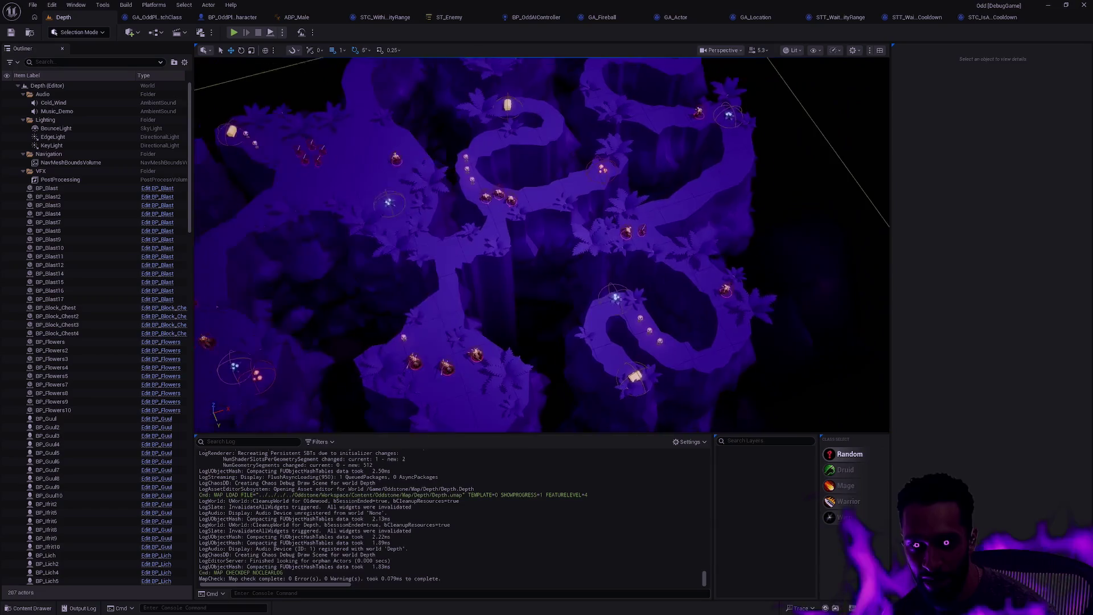
scroll(541, 244, up, 6)
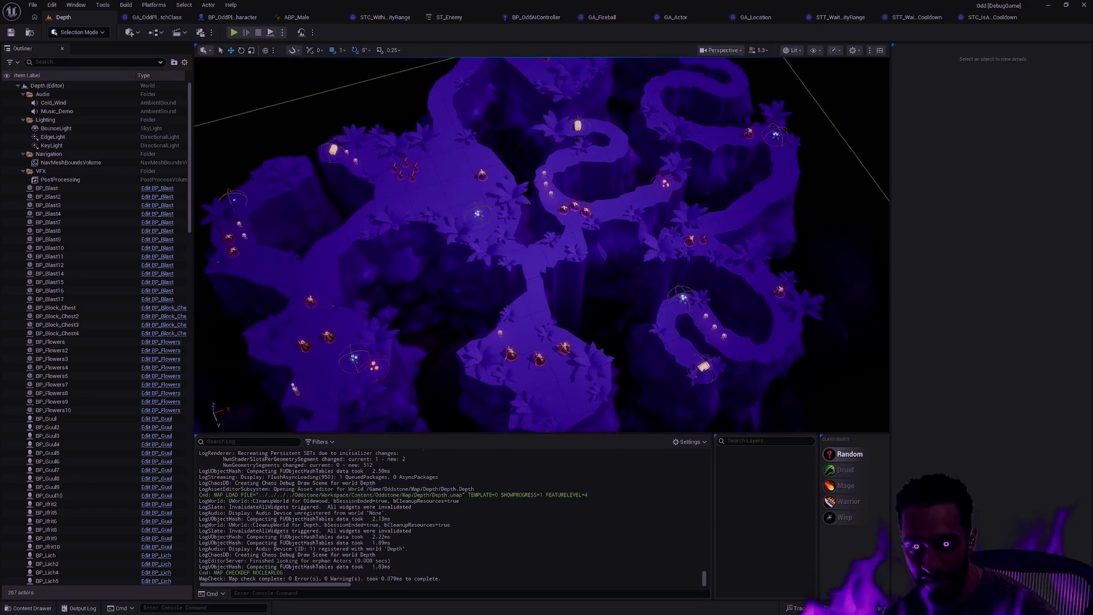
scroll(541, 245, down, 5)
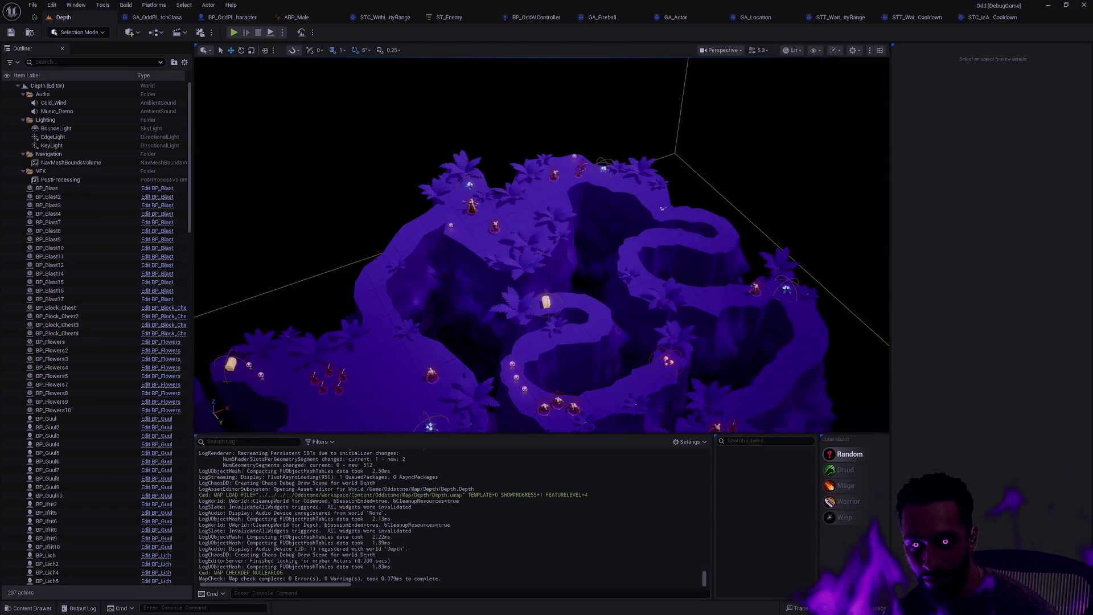
scroll(541, 245, up, 8)
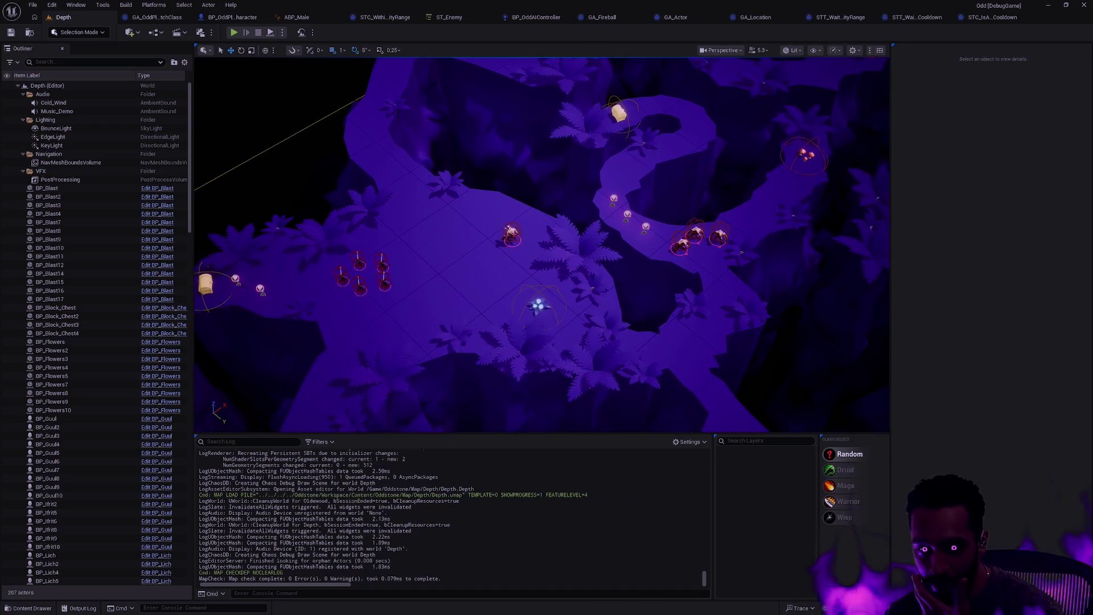
drag(542, 244, 376, 249)
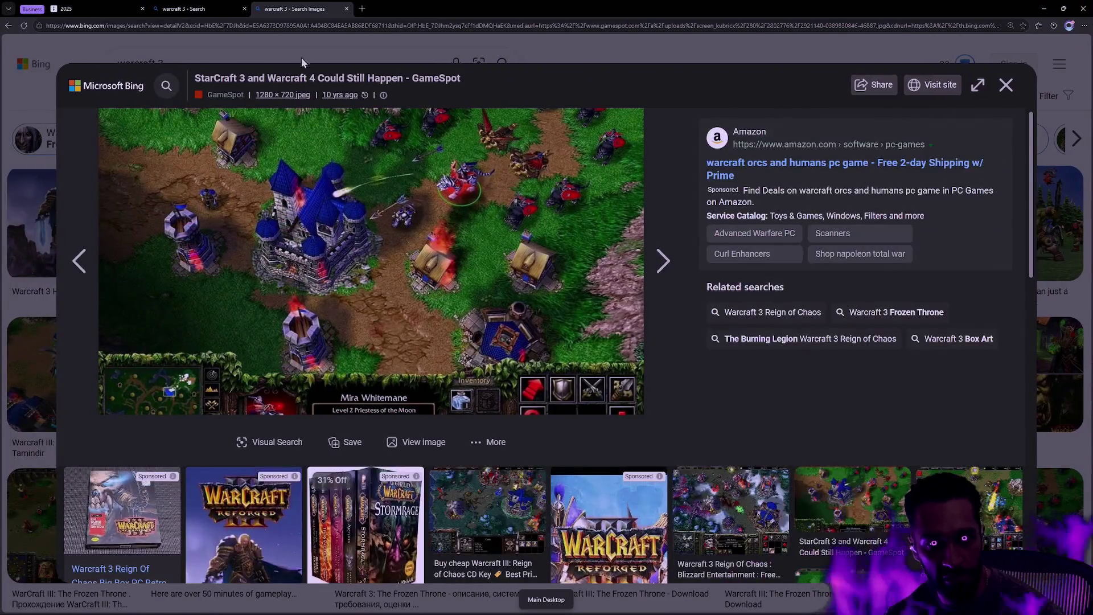
Show the next Warcraft 3 image, close the viewer, redirect and search tabs, and open a new tab.
click(663, 261)
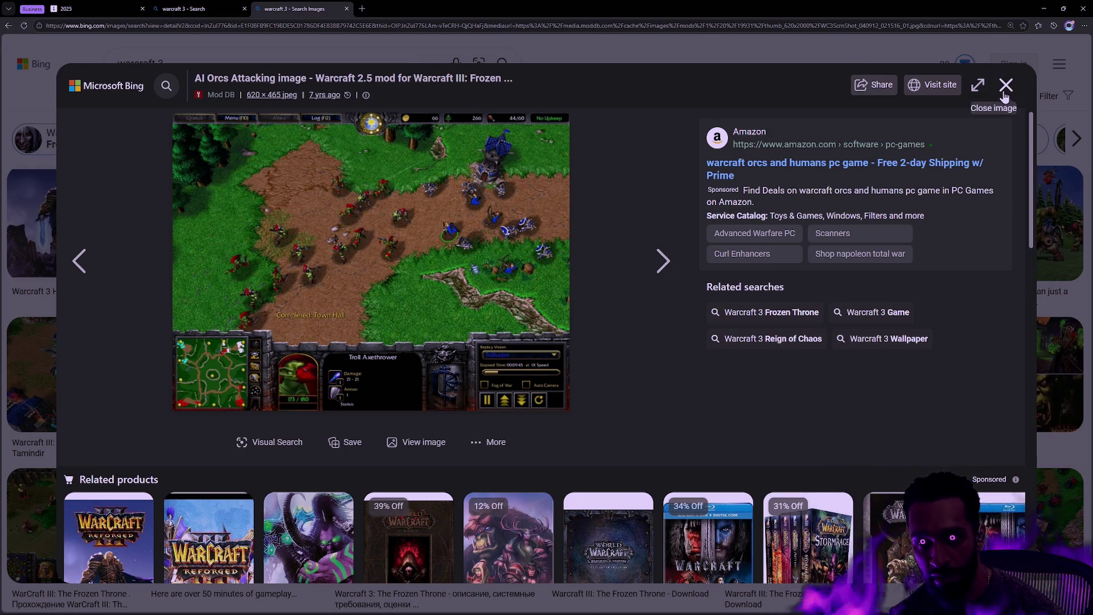
click(845, 162)
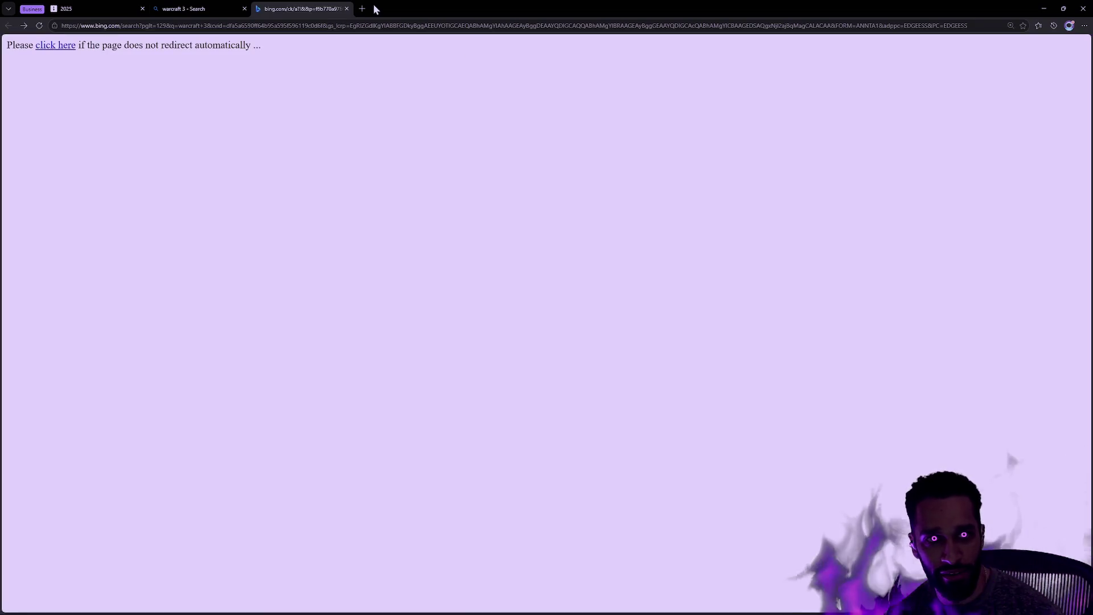
click(346, 9)
click(245, 9)
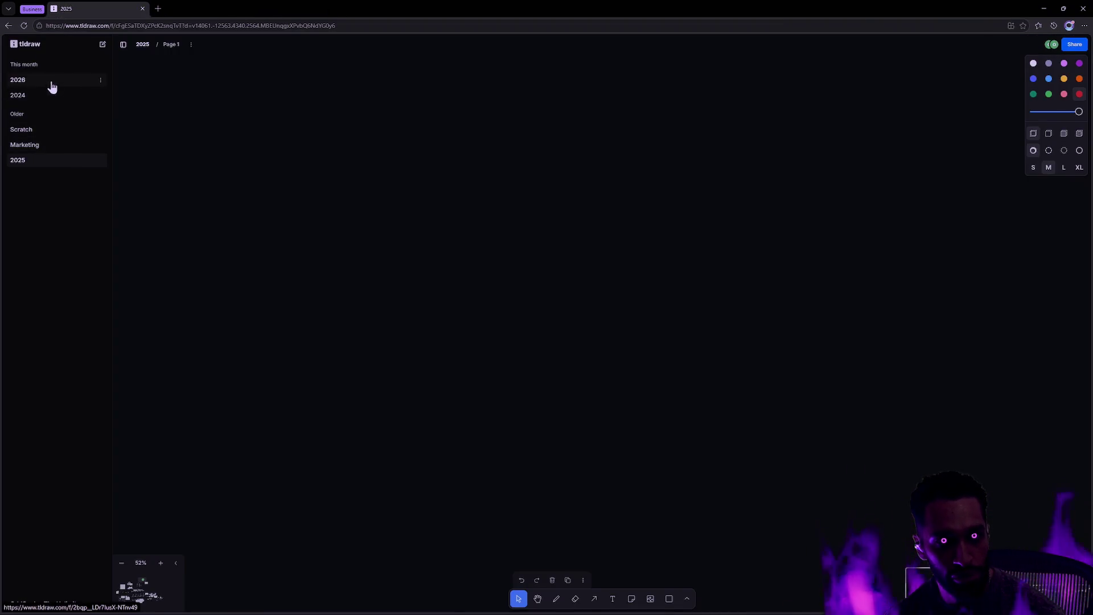
click(161, 8)
Search for 'diablo 4' and browse its image results.
text(diablo 4)
key(Return)
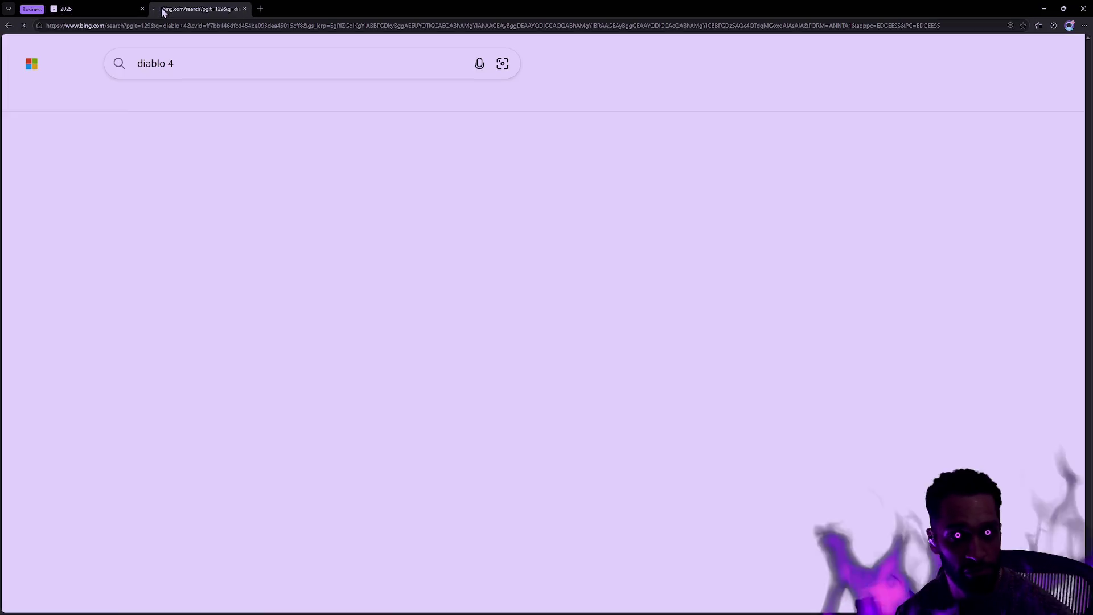
click(221, 99)
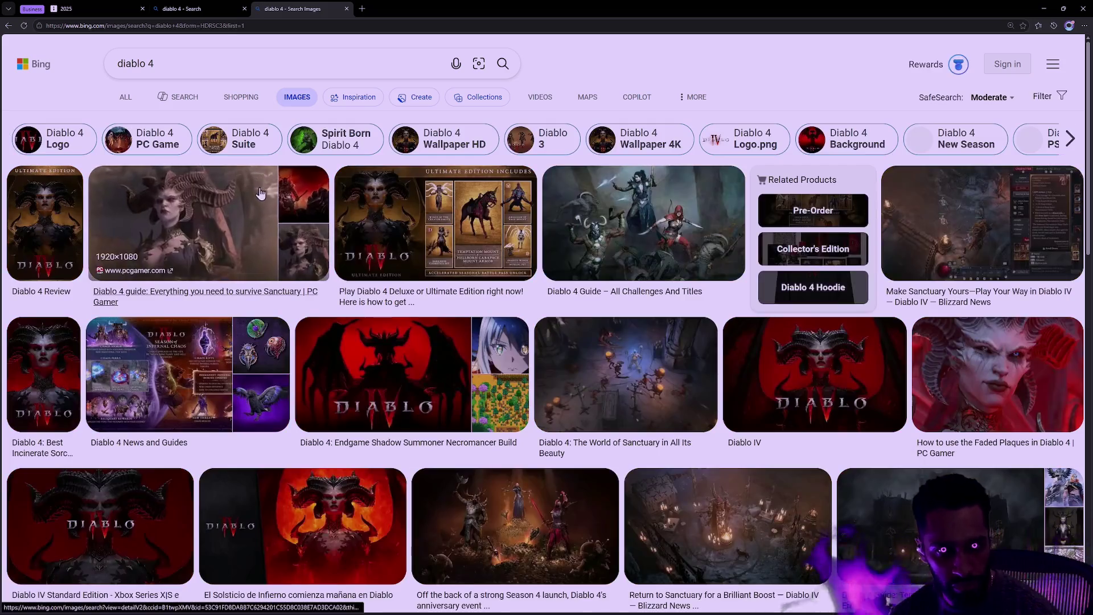
scroll(549, 306, down, 1)
scroll(549, 306, down, 4)
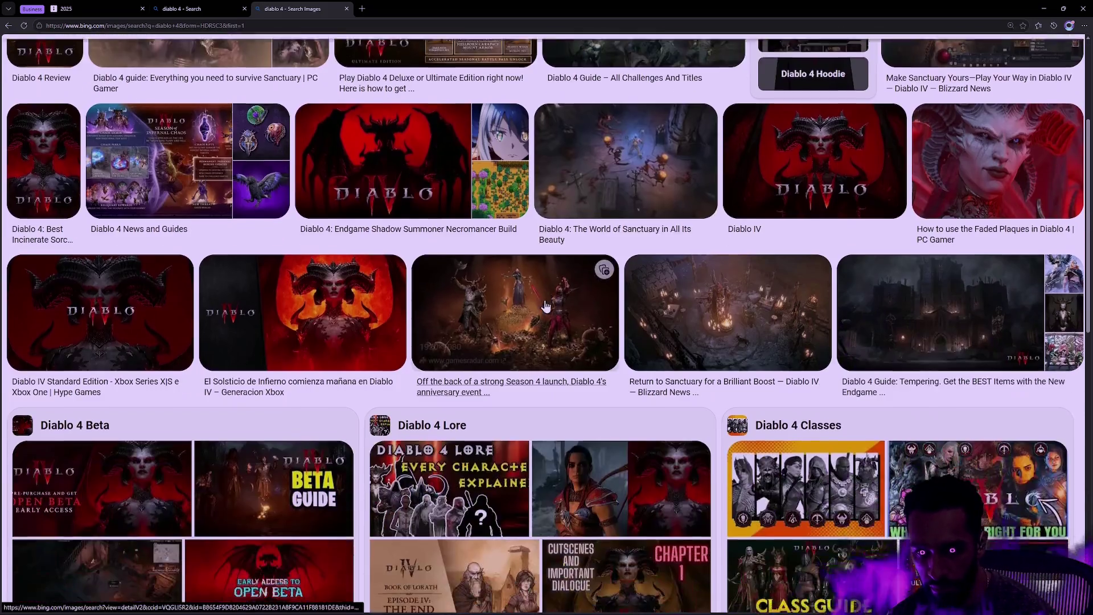
scroll(276, 147, up, 2)
scroll(276, 147, up, 2)
right_click(171, 81)
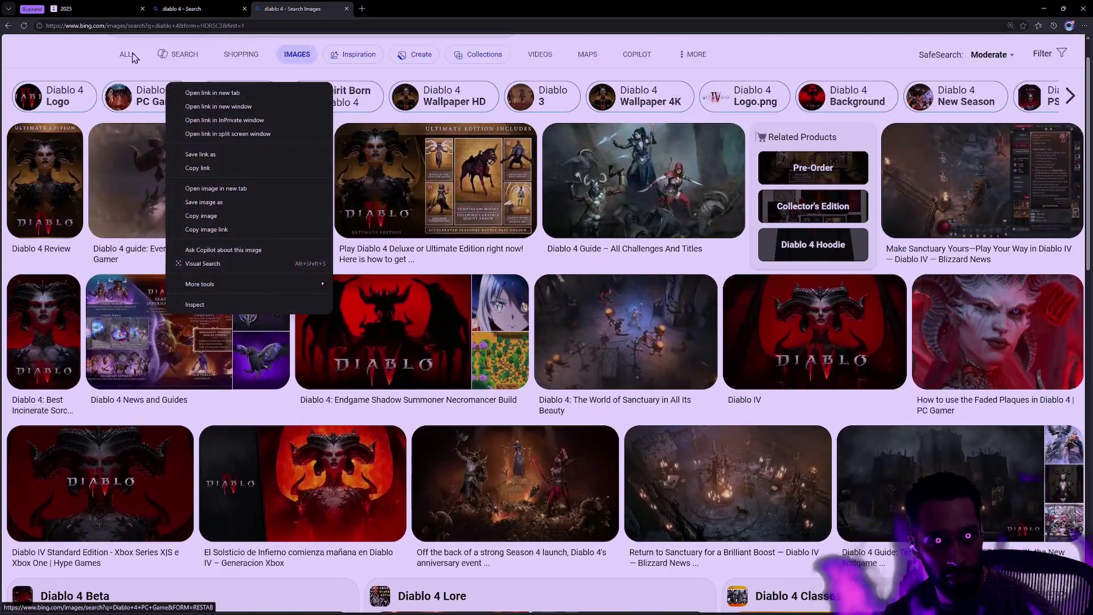
scroll(171, 81, up, 1)
Refine the query to 'diablo 4 screenshot' and open the first in-game 4K result.
click(170, 64)
text(screenshot)
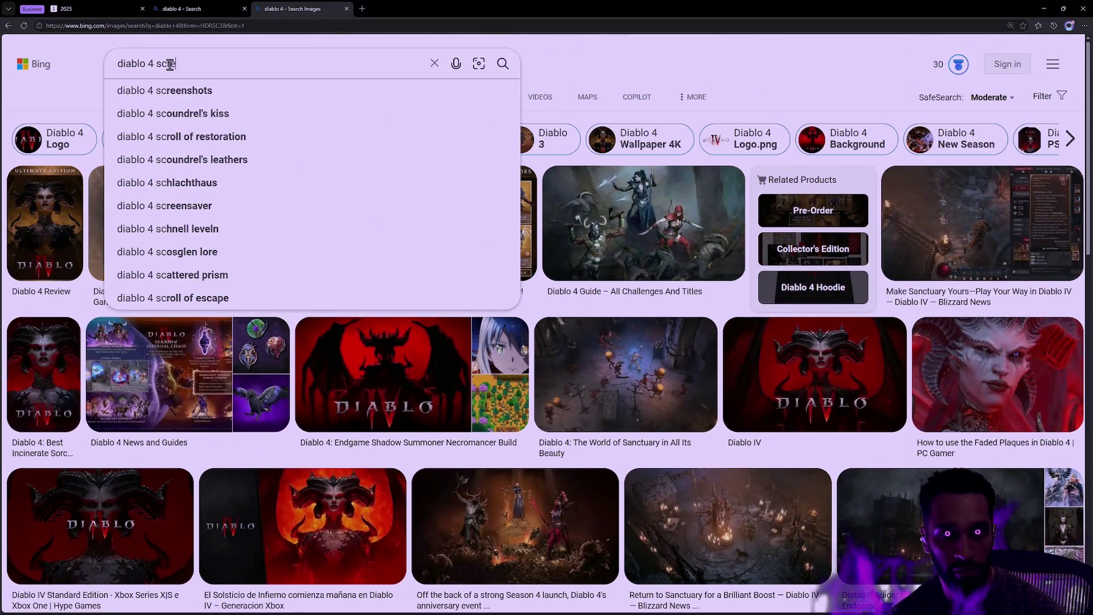
key(Return)
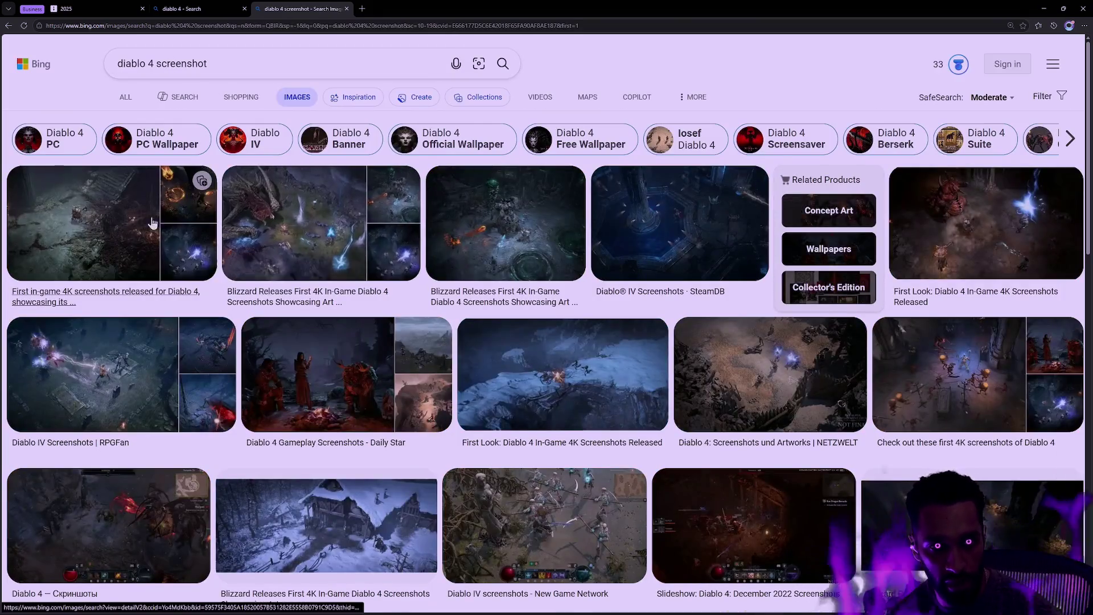
click(84, 220)
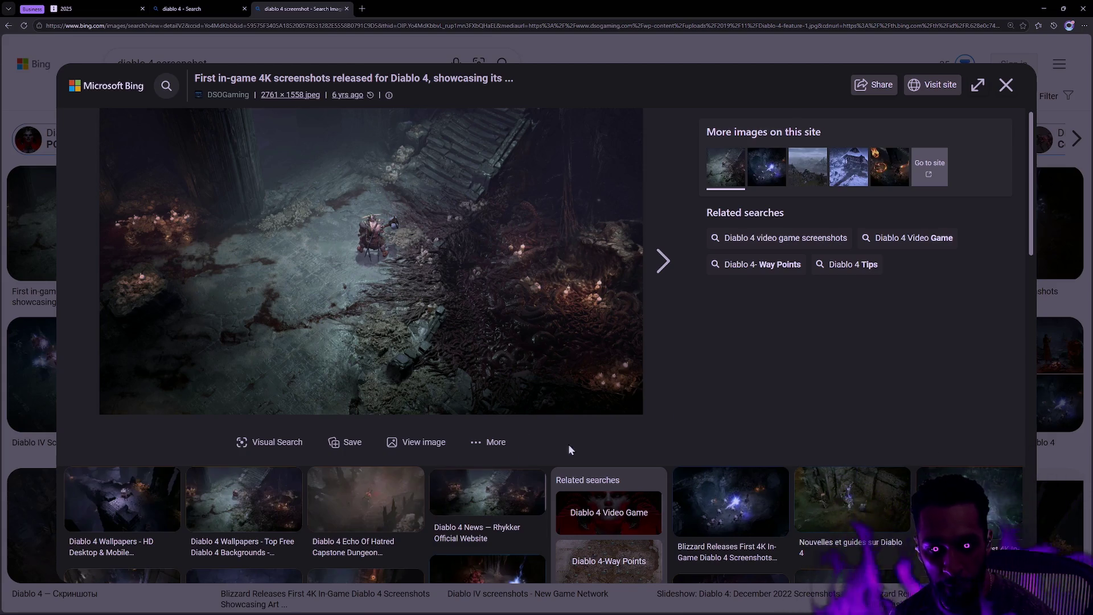
Preview the Blizzard 4K, NETZWELT and snowy First Look Diablo 4 screenshots, closing each.
click(27, 167)
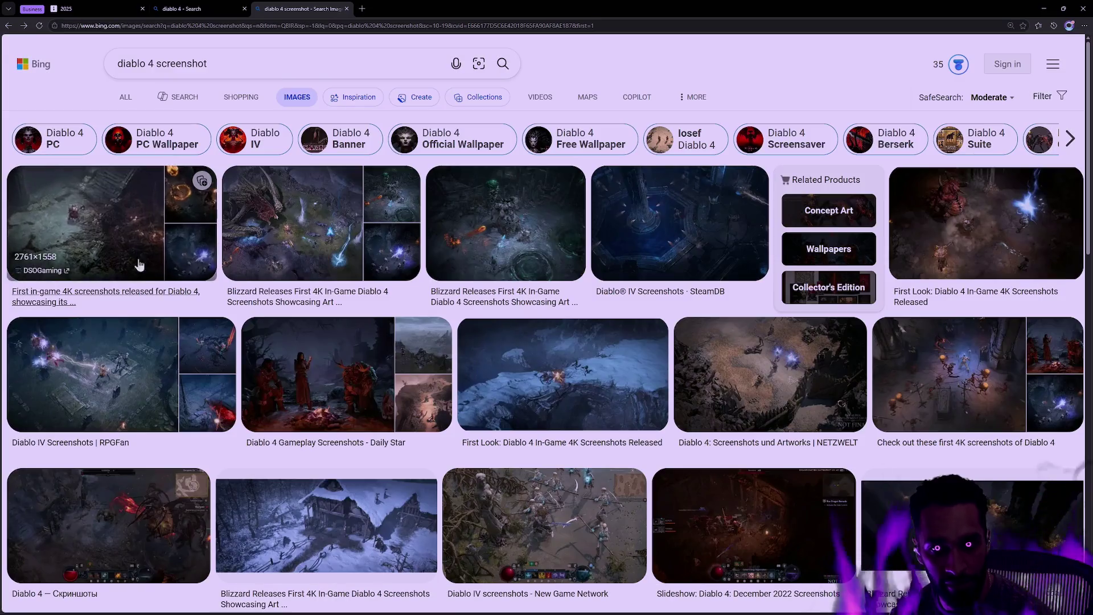
click(284, 249)
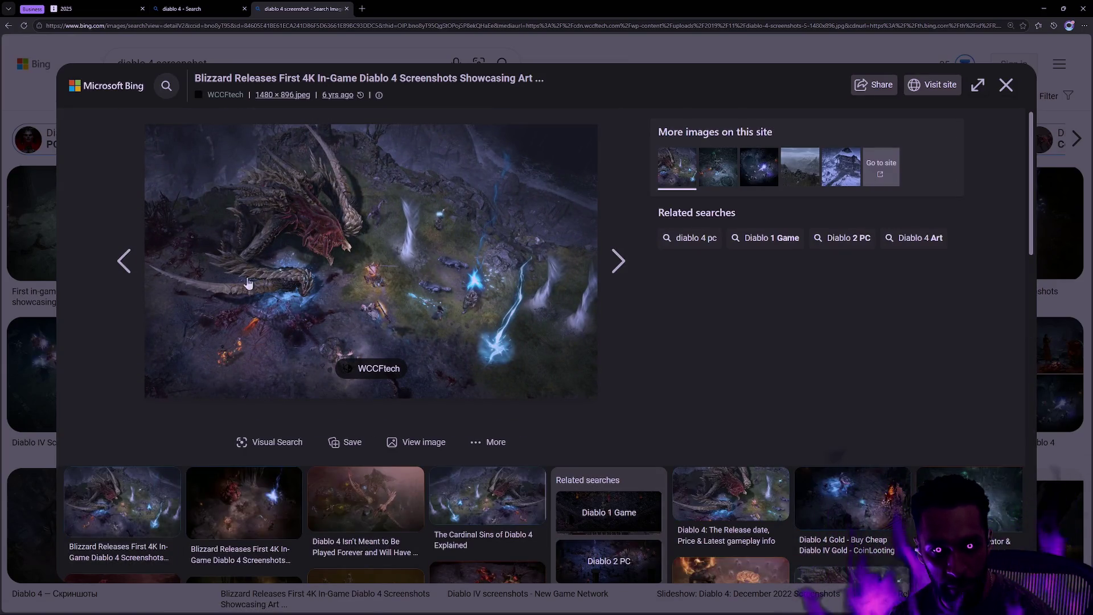
click(43, 290)
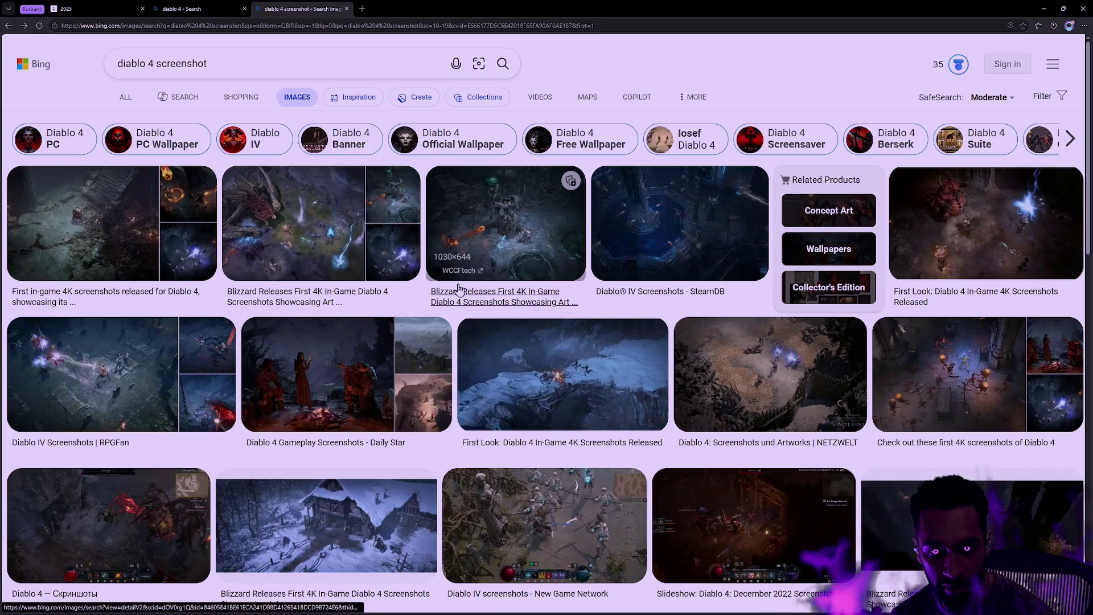
scroll(517, 333, down, 1)
click(784, 318)
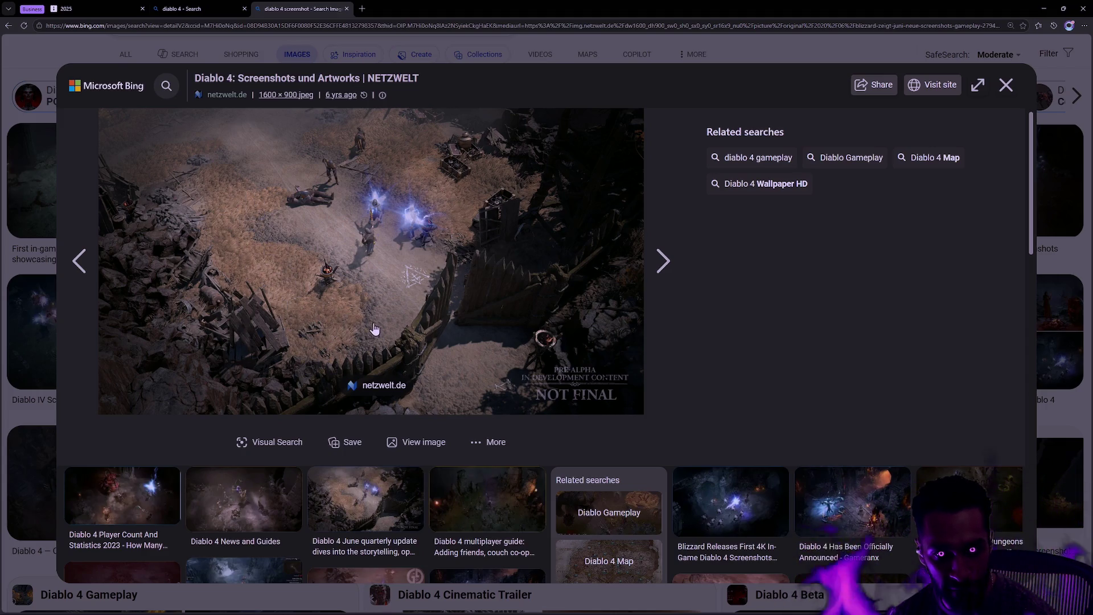
scroll(412, 319, down, 4)
scroll(409, 327, up, 4)
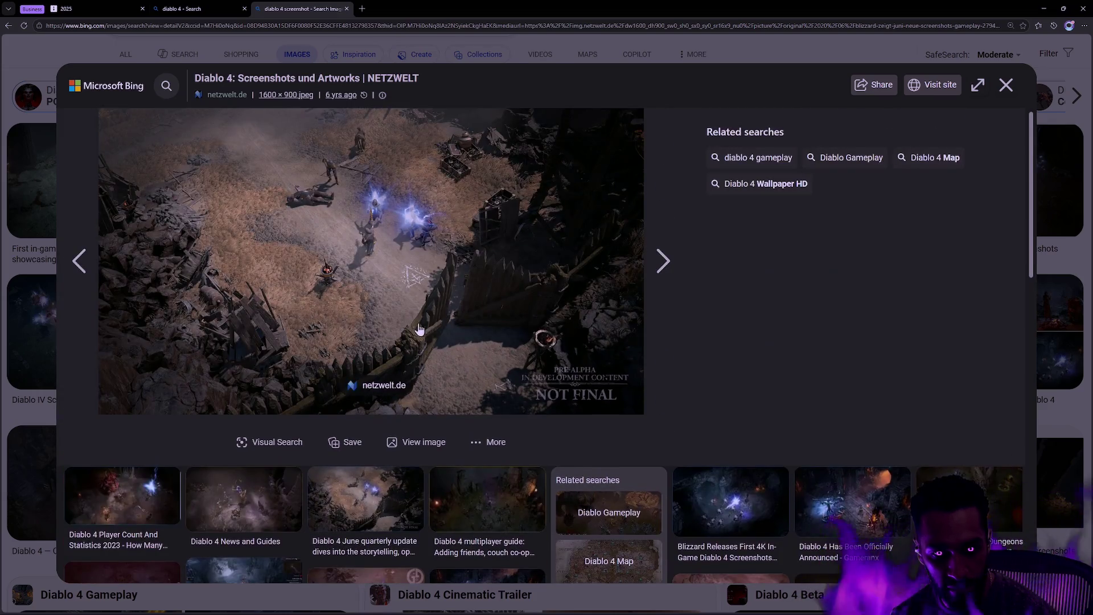
click(40, 259)
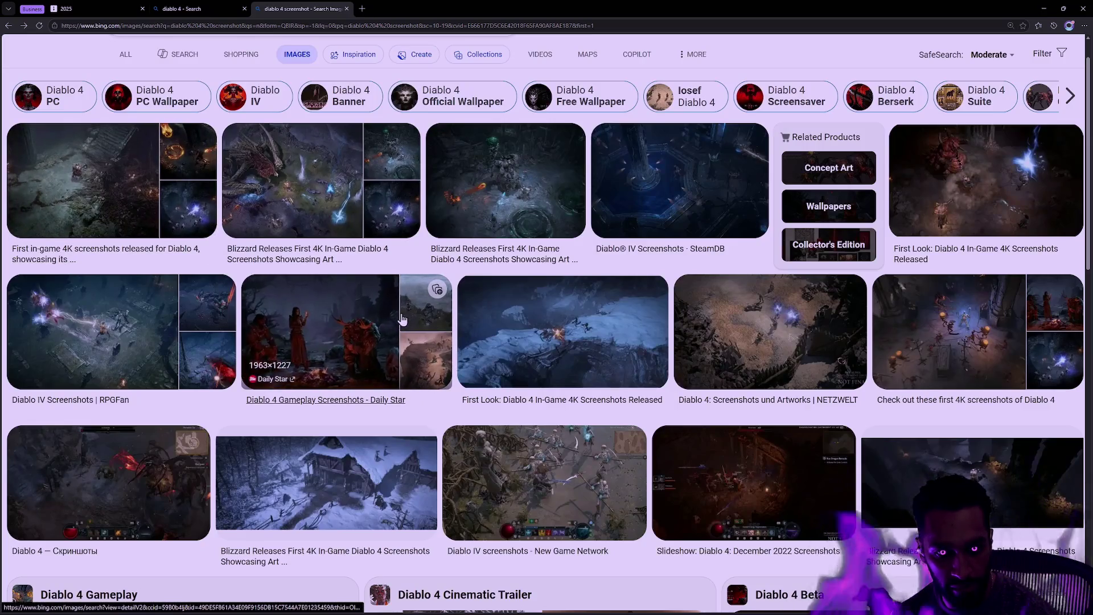
scroll(460, 329, down, 2)
click(563, 265)
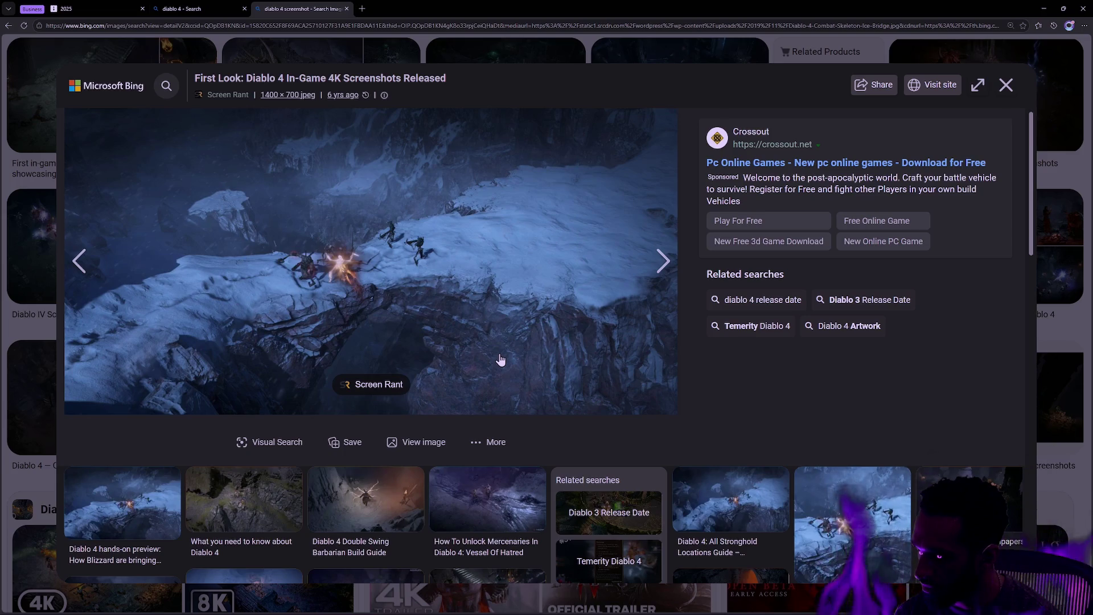
key(Escape)
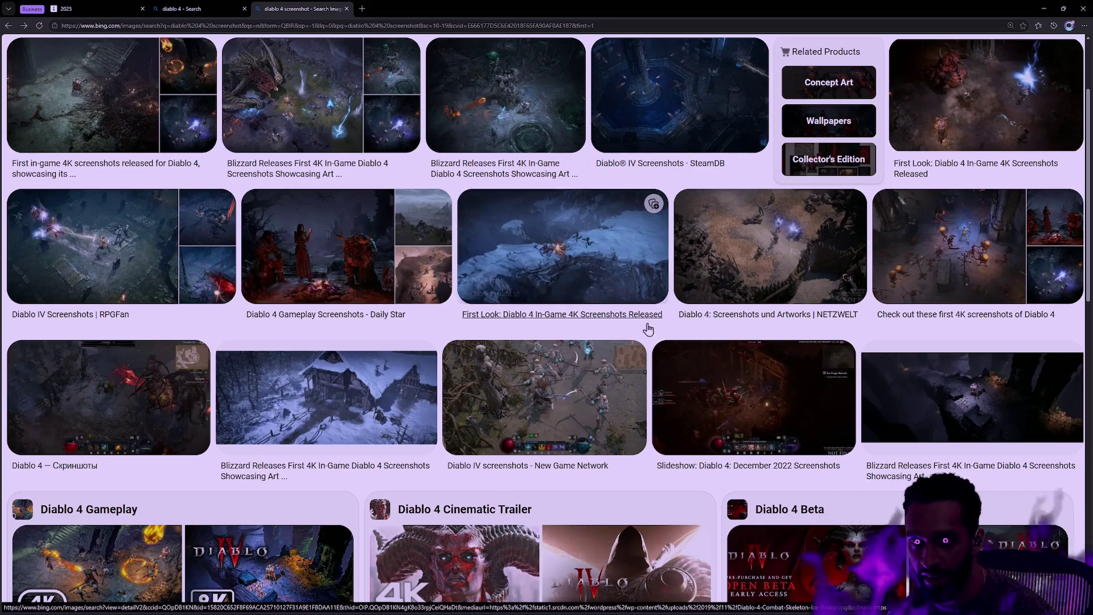
Preview the Blizzard quarterly update, Call of Duty crossover and Open Beta Impressions images.
scroll(691, 336, down, 4)
scroll(644, 346, down, 4)
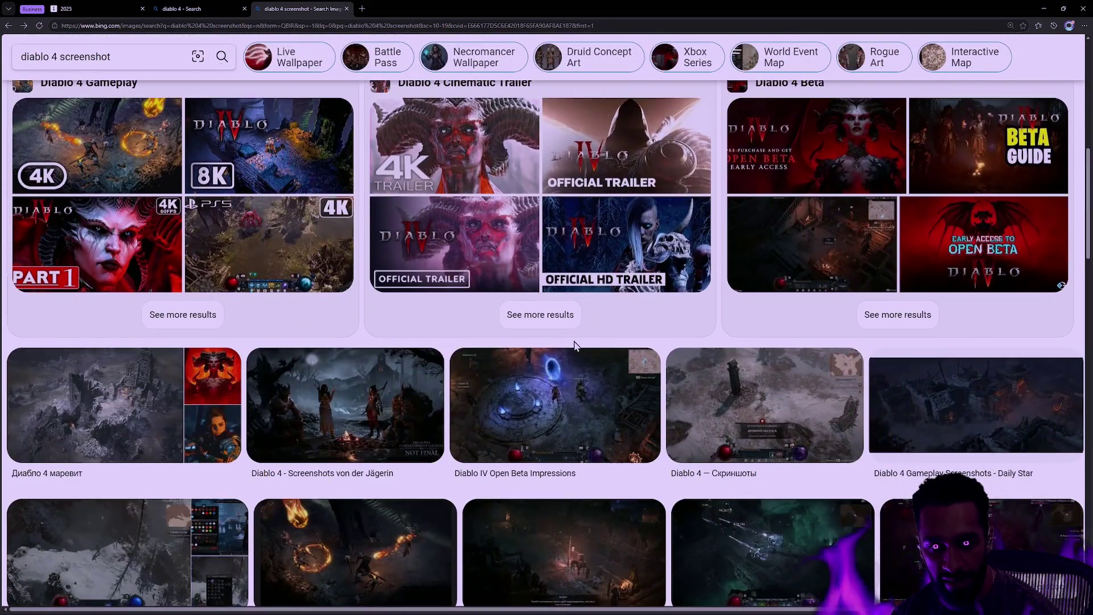
scroll(626, 347, down, 2)
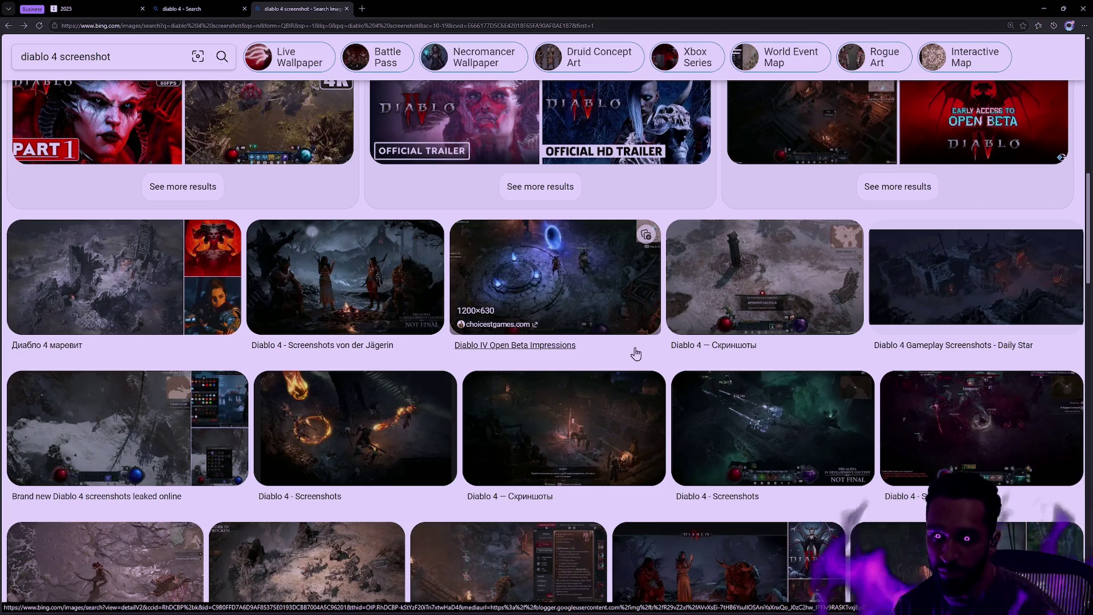
scroll(644, 351, down, 4)
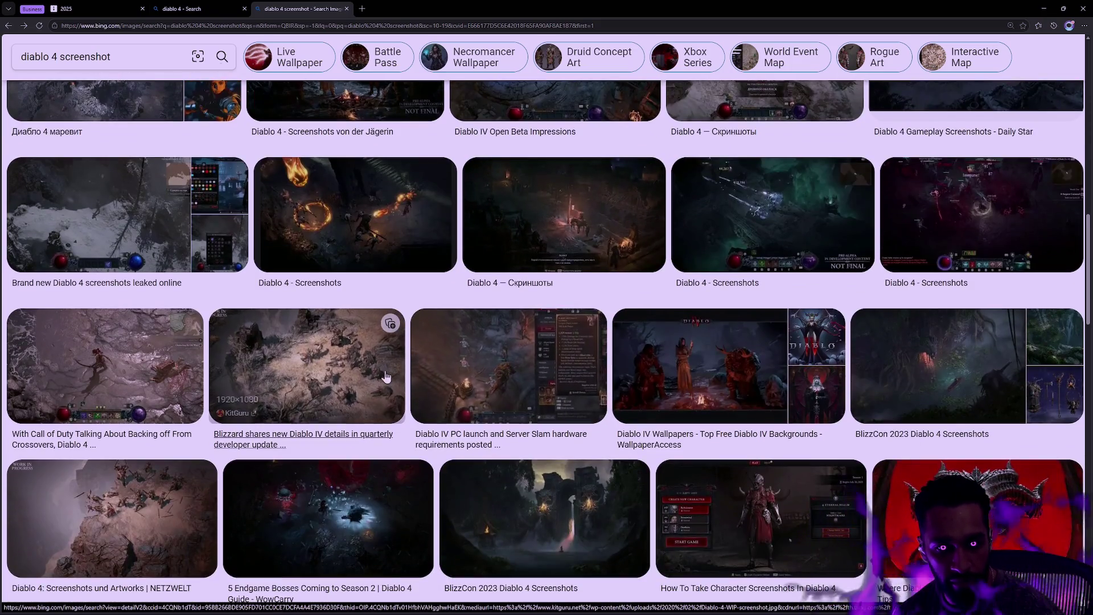
click(400, 342)
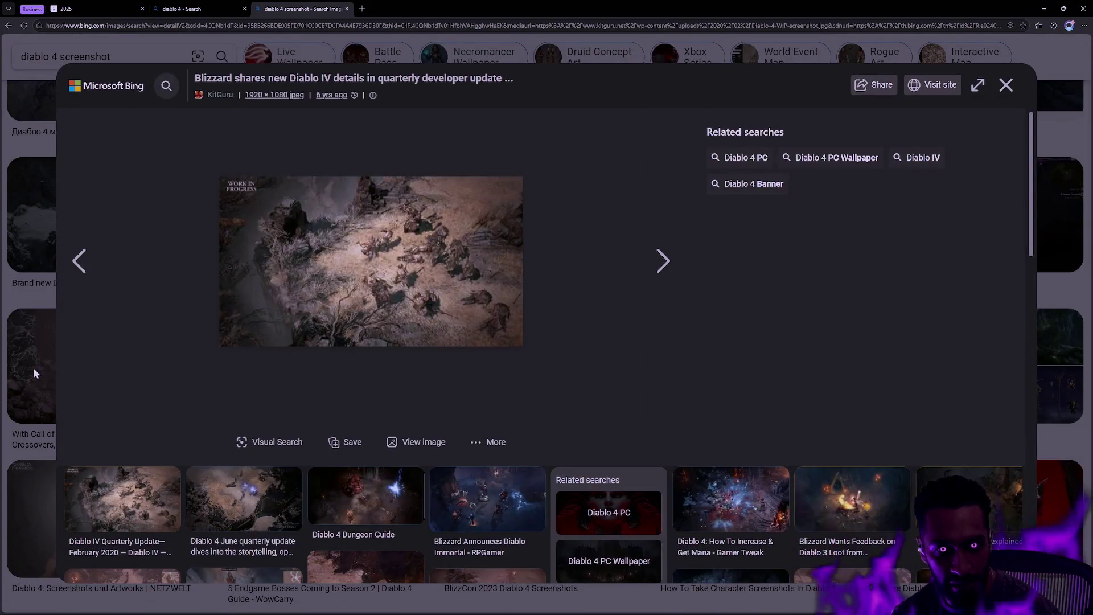
click(33, 367)
click(137, 371)
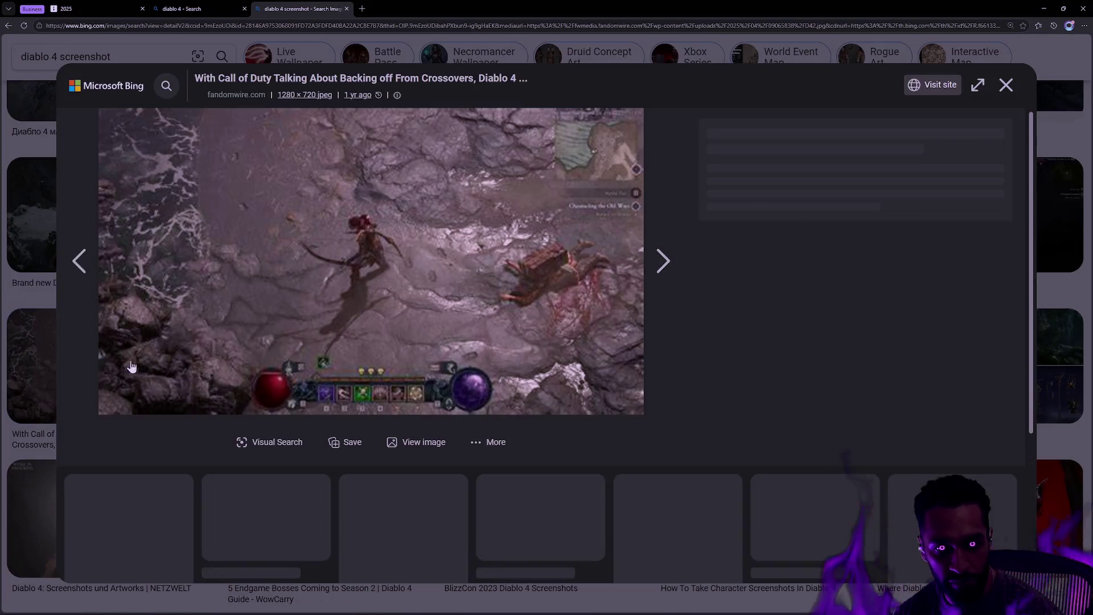
click(33, 349)
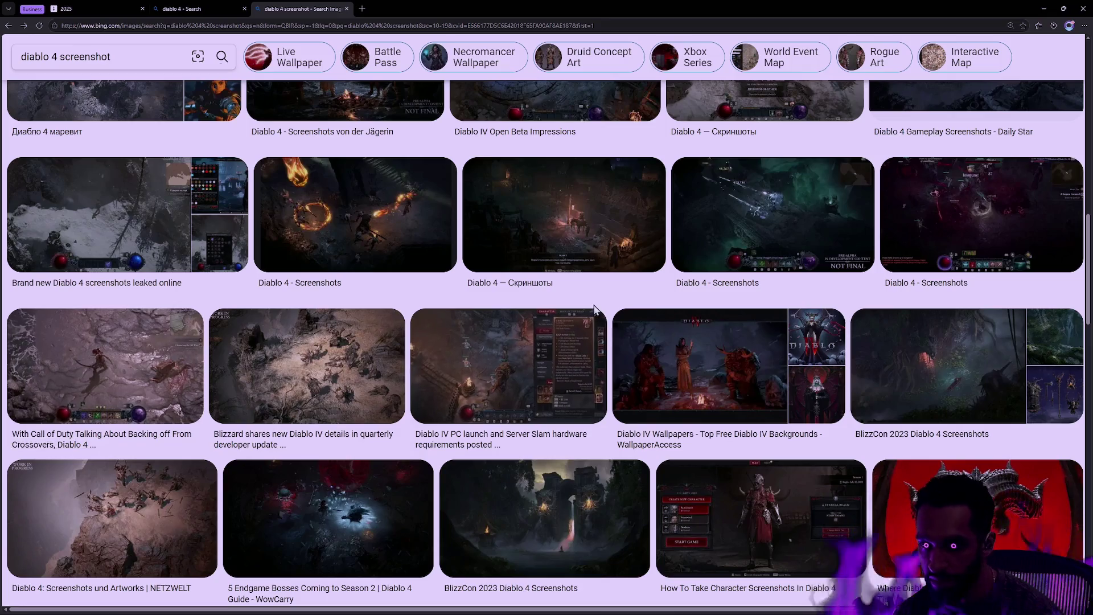
scroll(647, 341, down, 10)
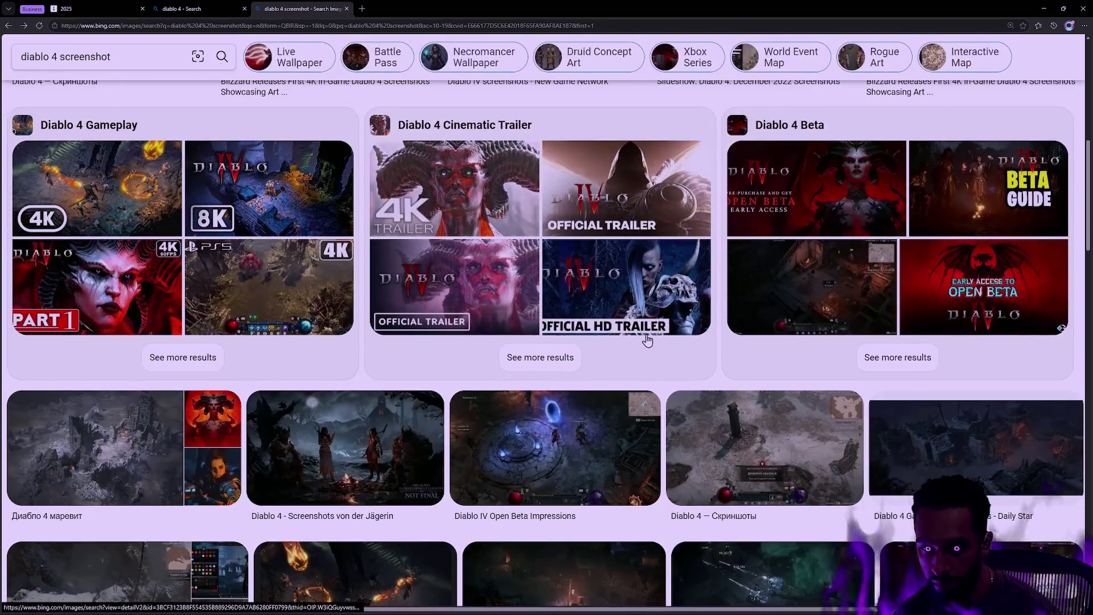
click(579, 408)
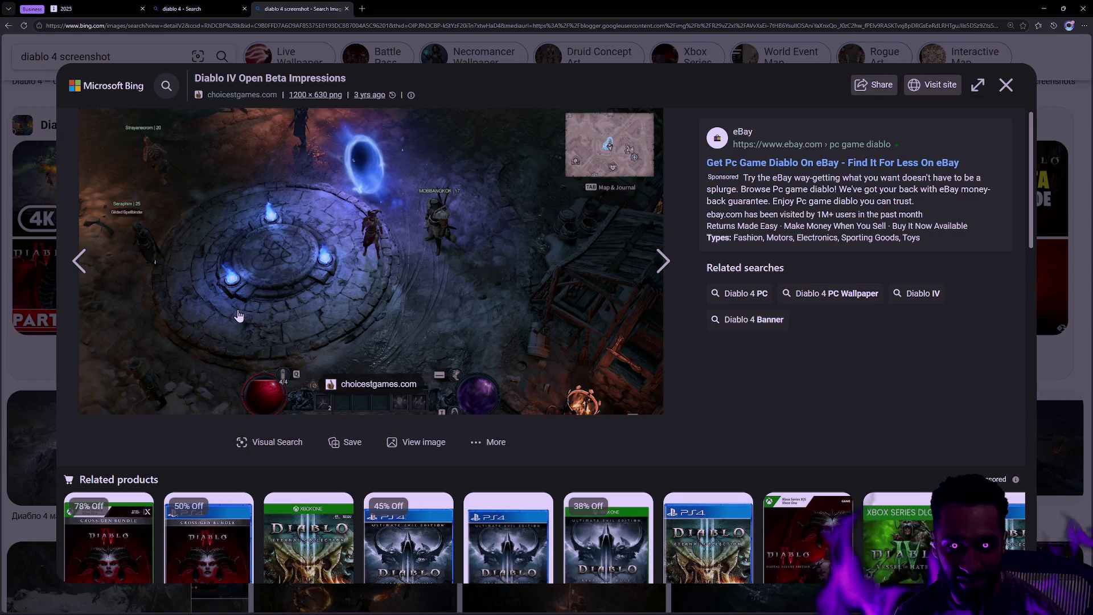
click(39, 374)
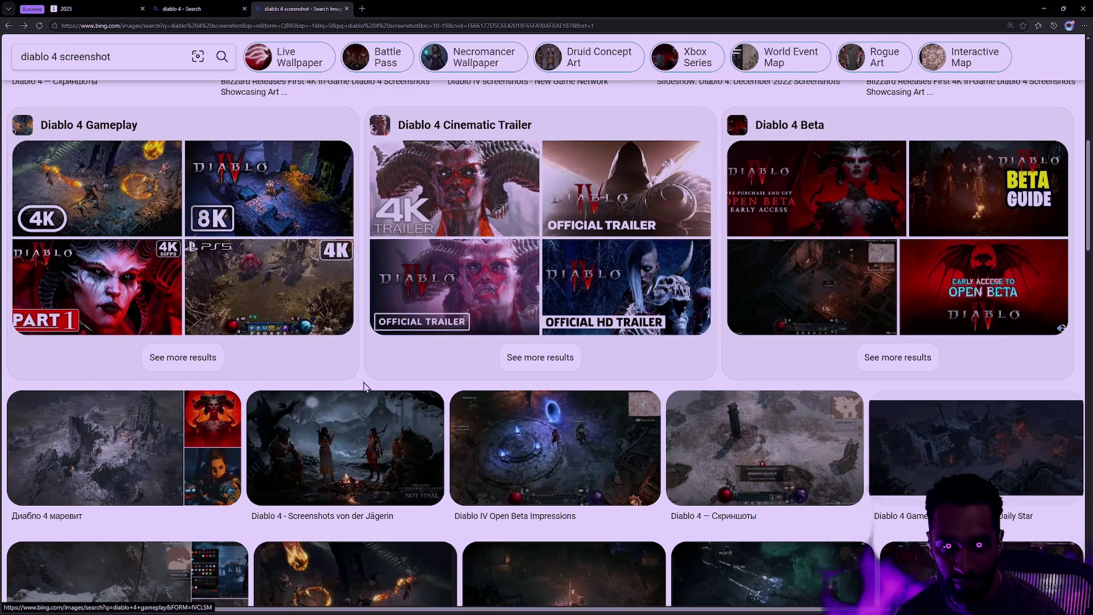
Open the Diablo 4 PS5 Gameplay image, then return to the Unreal Editor.
click(278, 300)
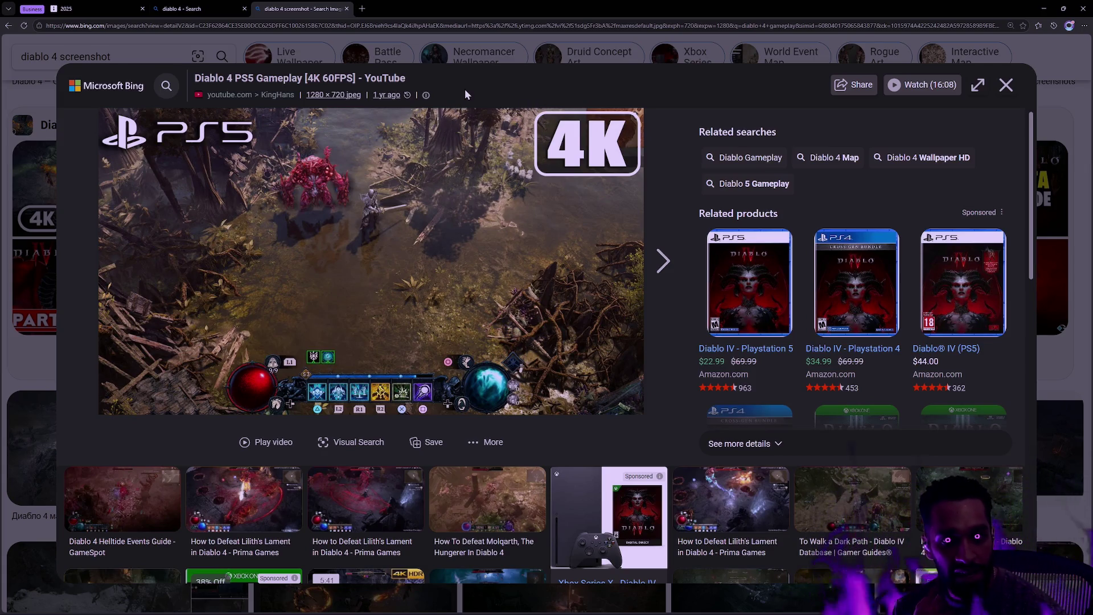
key(alt+Tab)
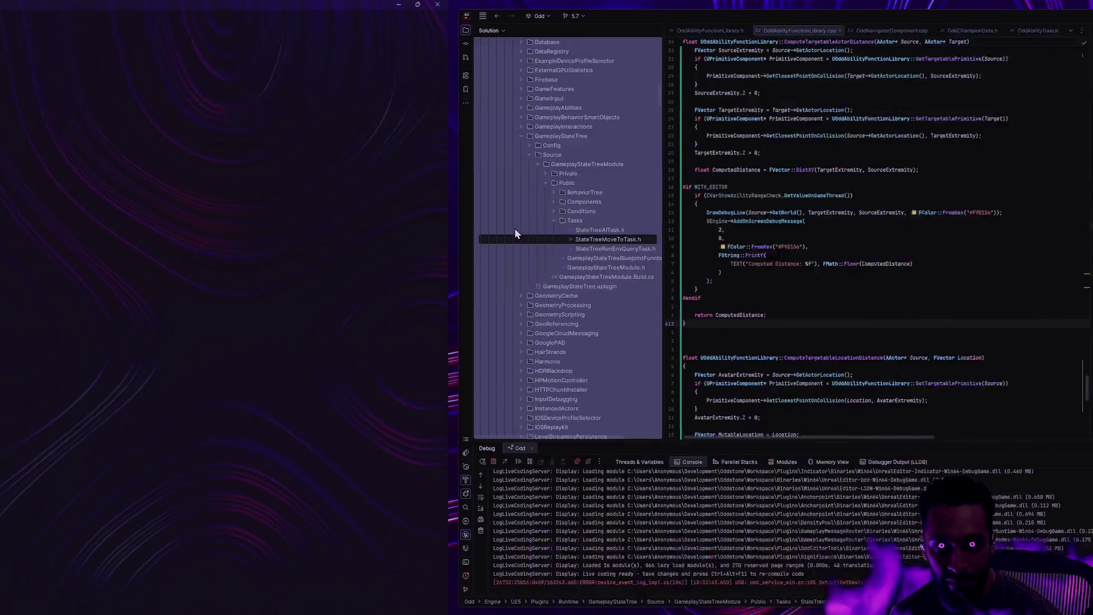
key(alt+Tab)
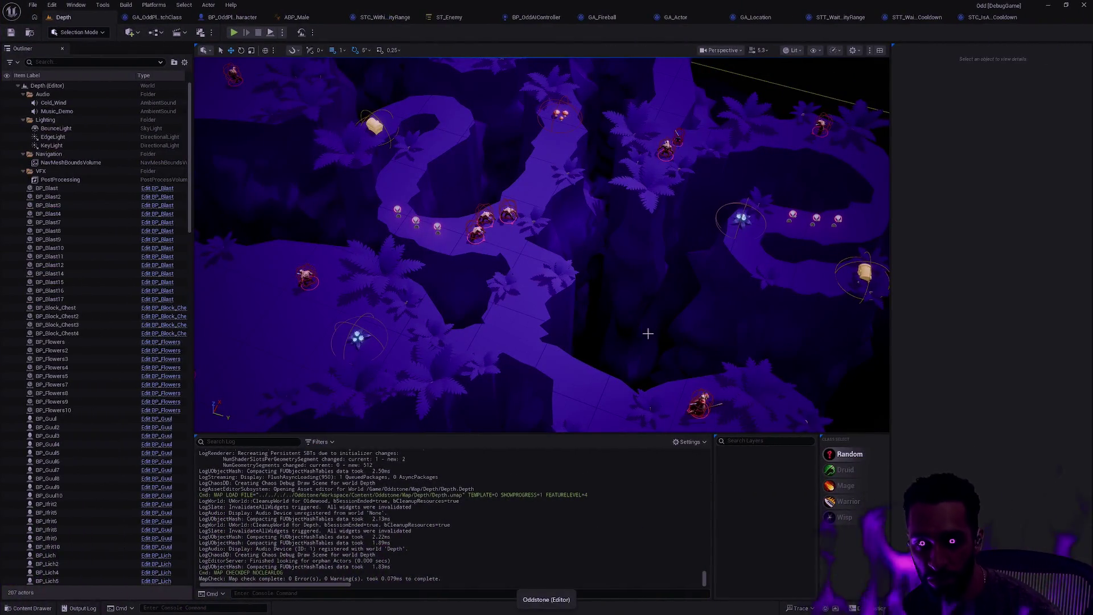
Fly along the Depth level's winding path with navmesh toggled on and off, then open the content drawer.
mouse_move(648, 333)
mouse_down()
mouse_move(626, 285)
mouse_move(627, 330)
mouse_move(627, 296)
mouse_up()
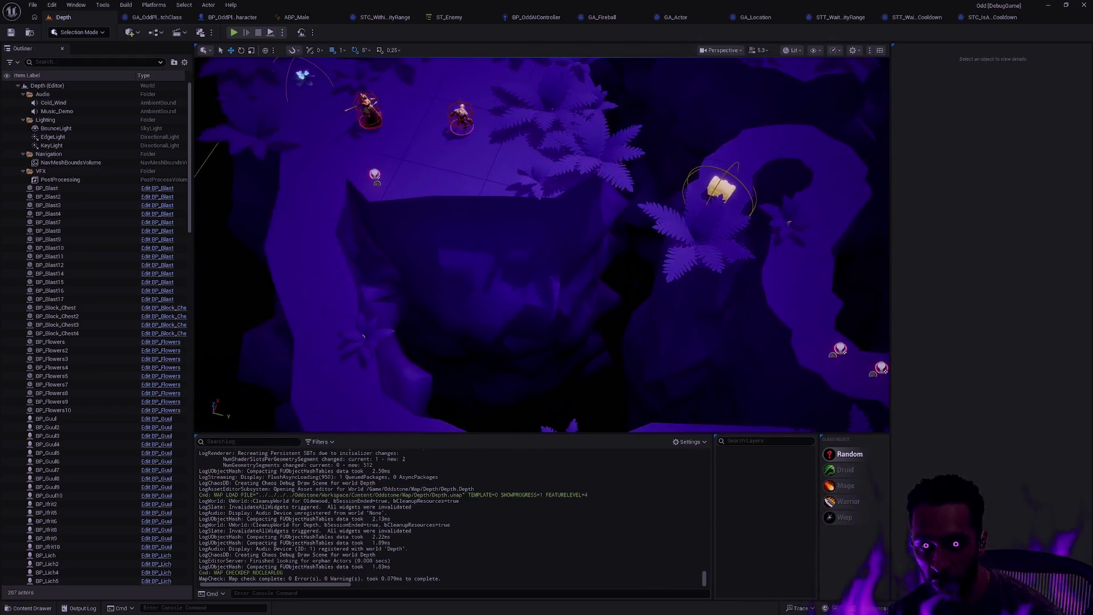
mouse_move(426, 284)
mouse_down()
mouse_move(426, 301)
mouse_move(426, 284)
mouse_up()
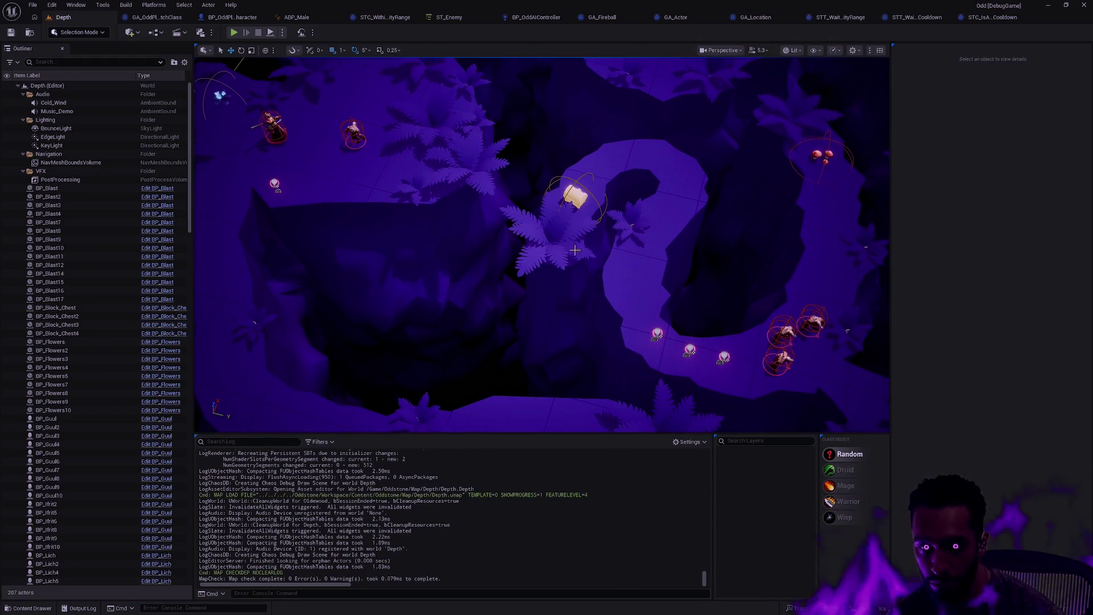
mouse_move(510, 248)
mouse_down()
mouse_move(566, 293)
mouse_move(586, 330)
mouse_move(587, 285)
mouse_move(586, 296)
mouse_up()
key(p)
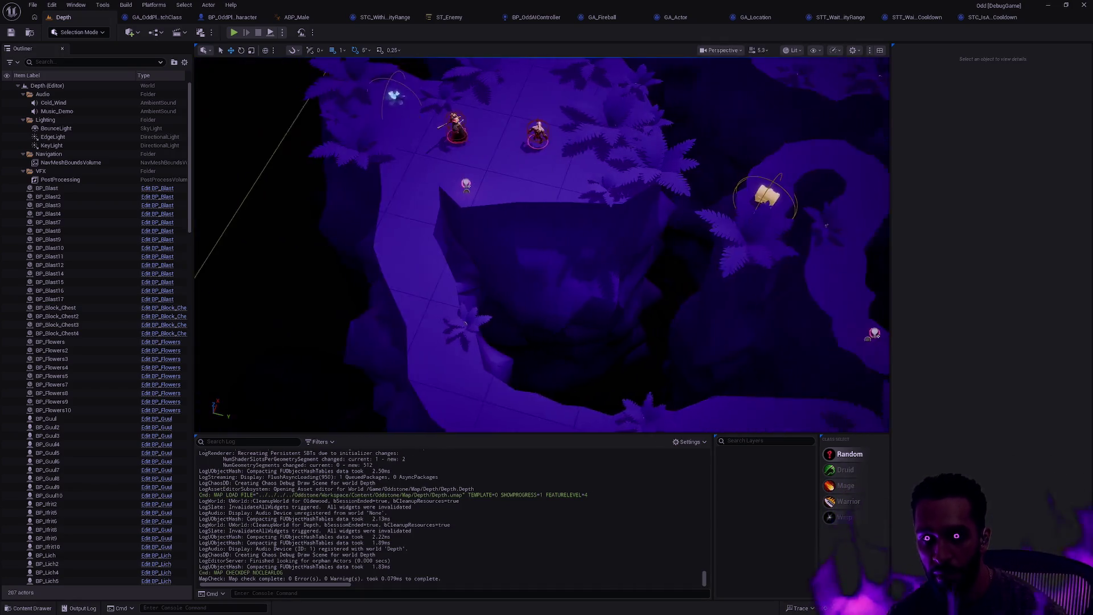
mouse_move(546, 244)
mouse_down()
mouse_move(547, 267)
mouse_move(536, 267)
mouse_move(535, 228)
mouse_move(530, 285)
mouse_move(535, 250)
mouse_move(547, 262)
mouse_move(540, 245)
mouse_move(601, 308)
mouse_up()
key(p)
key(ctrl+space)
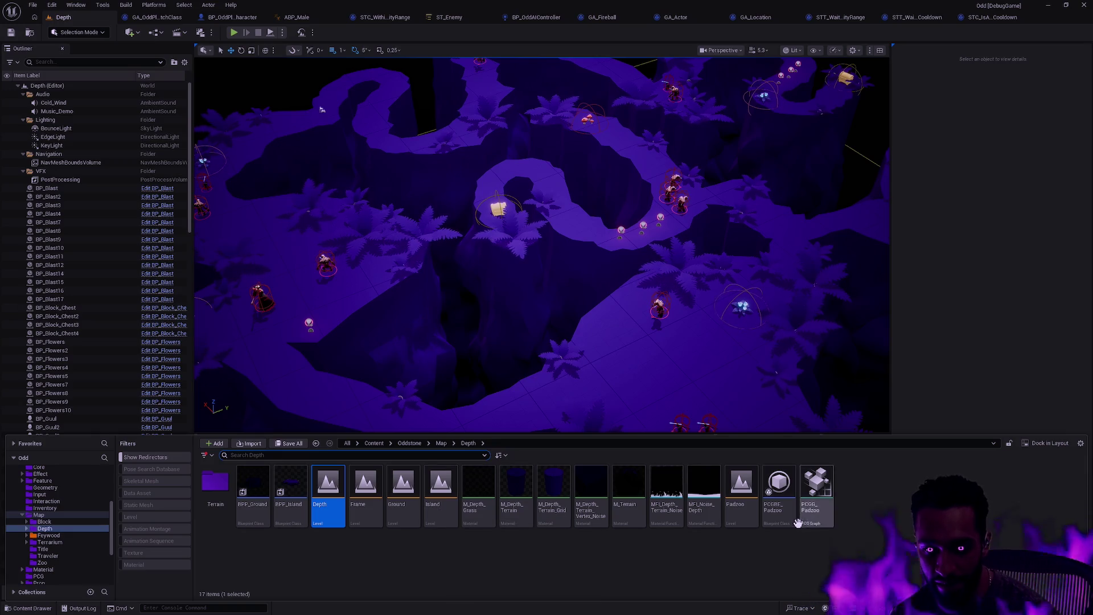
Load the Padzoo level, then the Frame level, and move the camera to the maze platform's edge.
double_click(750, 520)
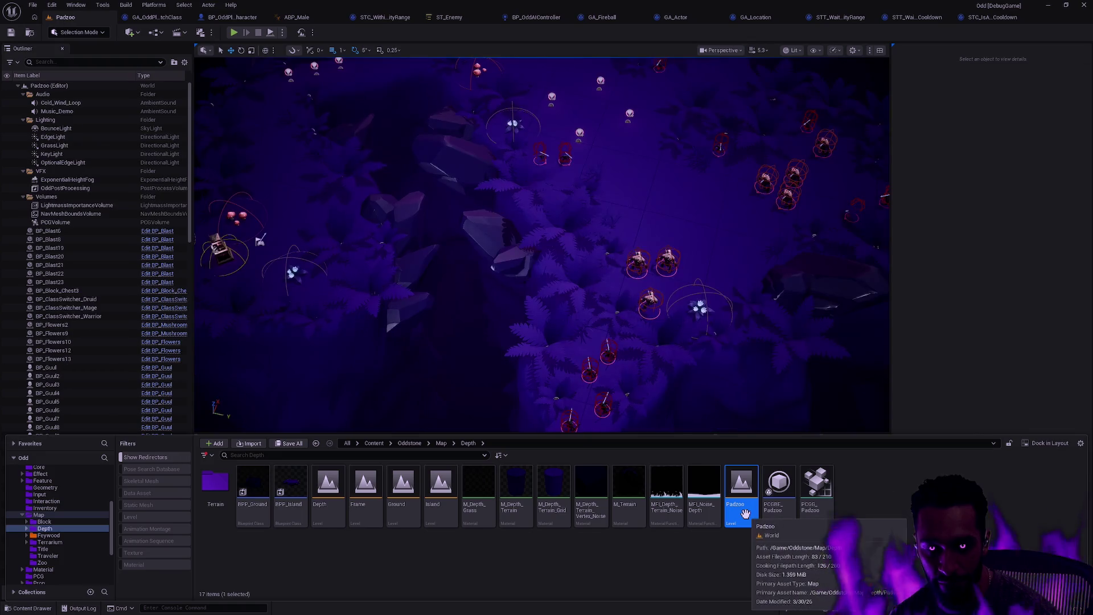
double_click(366, 487)
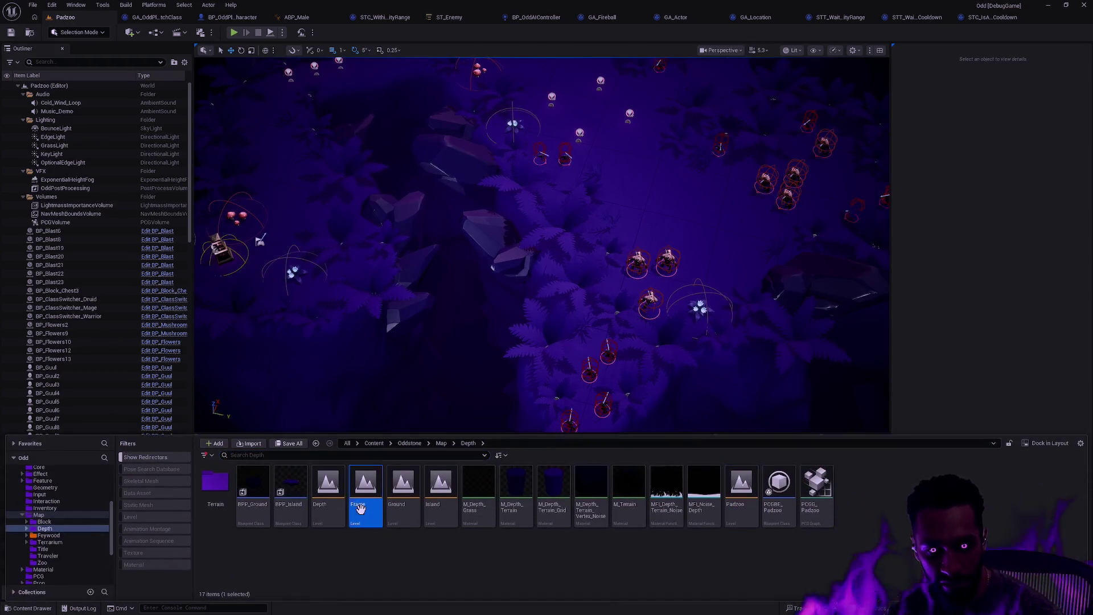
mouse_move(613, 292)
mouse_down()
mouse_move(634, 306)
mouse_move(623, 264)
mouse_move(632, 244)
mouse_move(618, 279)
mouse_move(635, 304)
mouse_move(651, 295)
mouse_up()
Open the Feywood level from the Content Drawer's maps folder and view it full-screen.
key(ctrl+space)
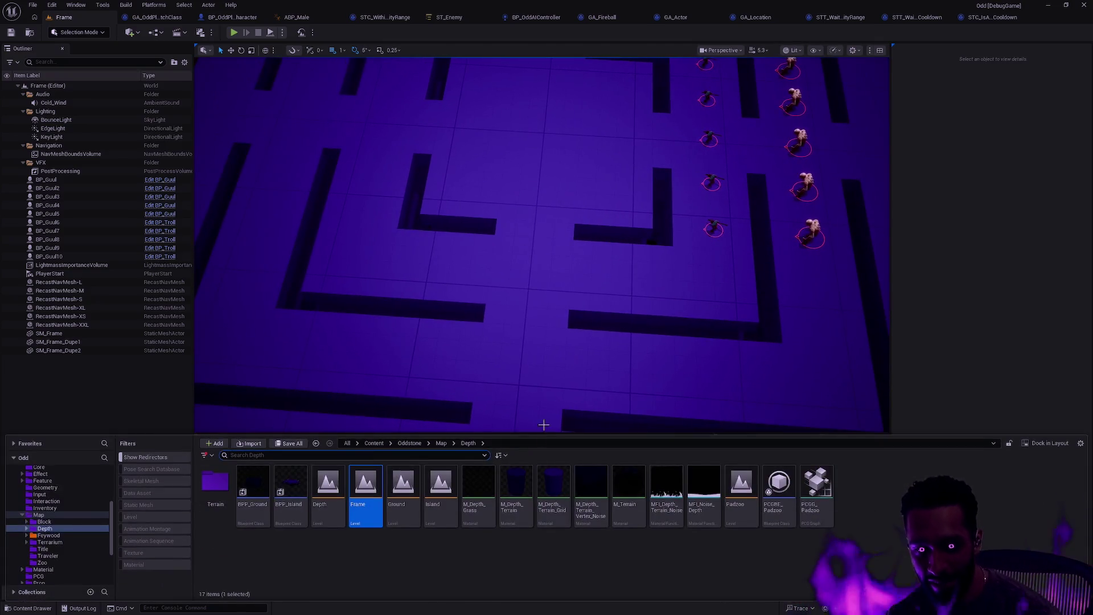
key(Down)
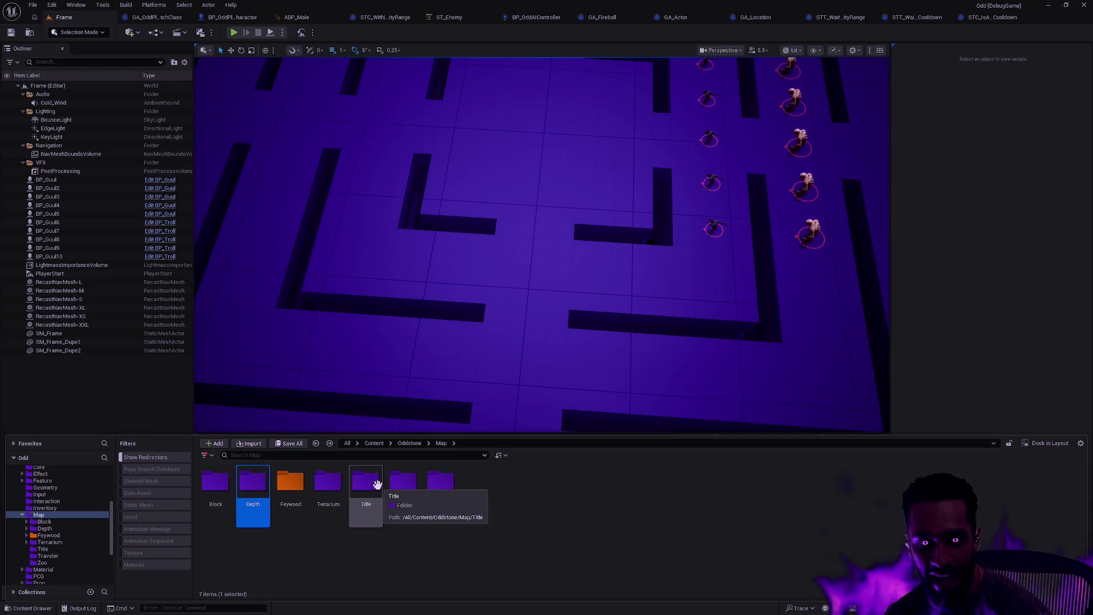
double_click(365, 484)
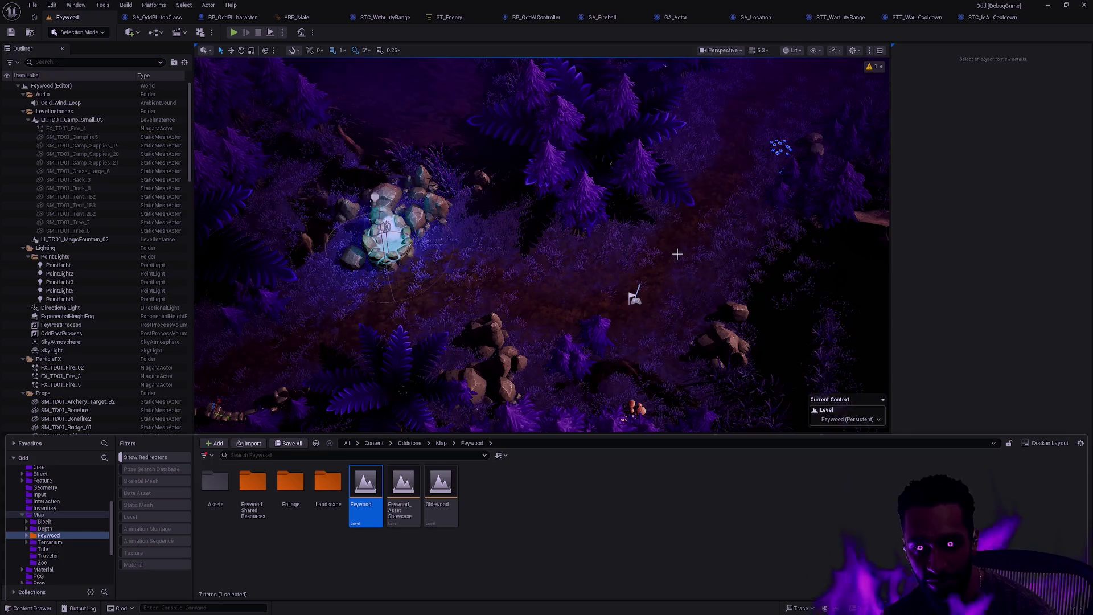
click(684, 252)
scroll(683, 251, up, 5)
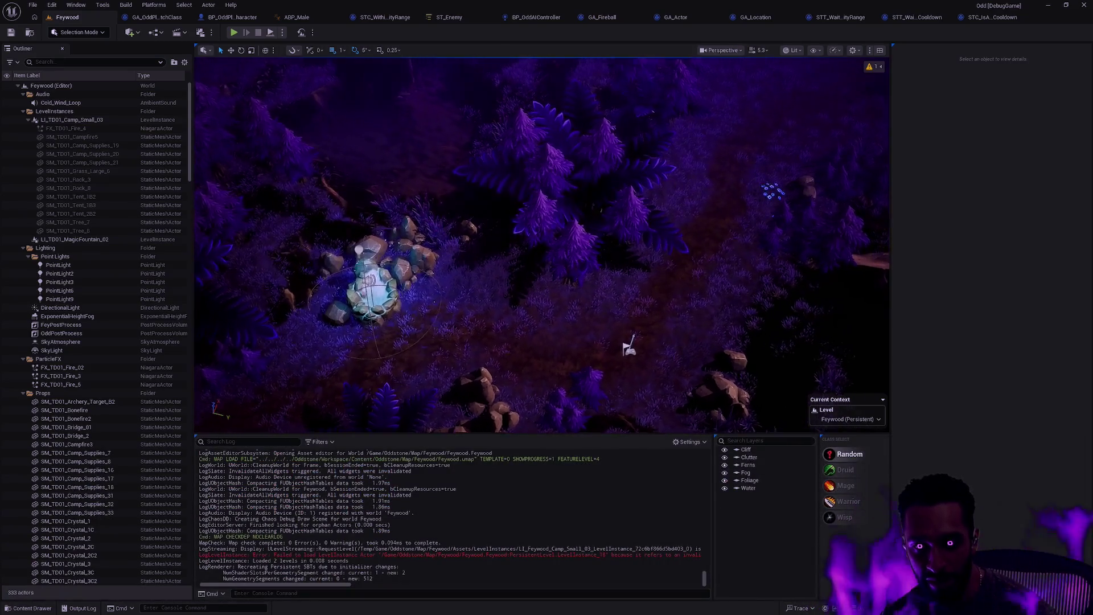
scroll(684, 251, up, 3)
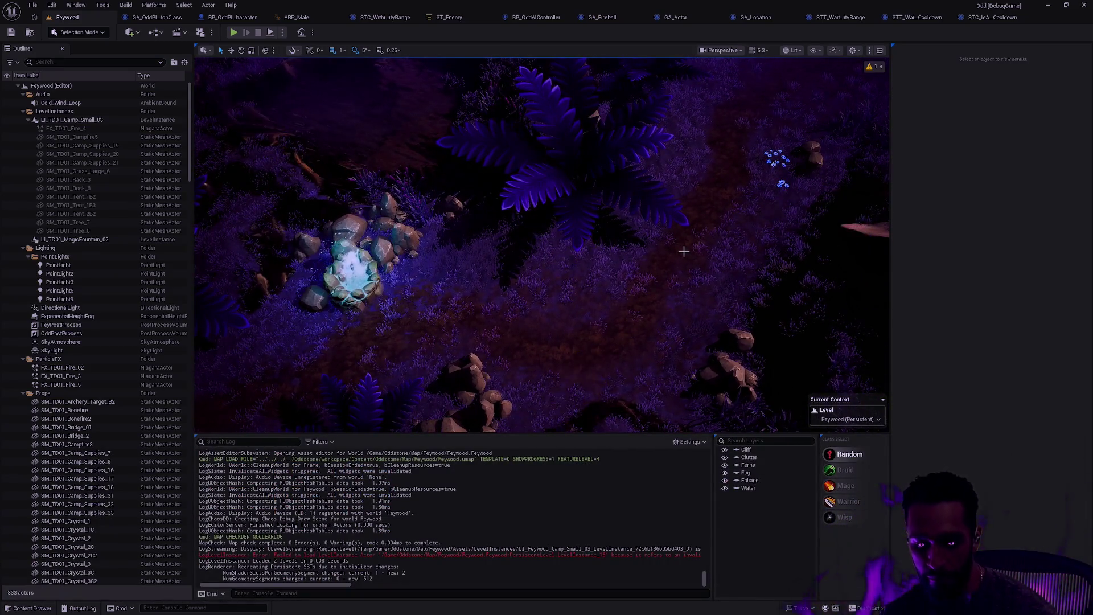
key(F11)
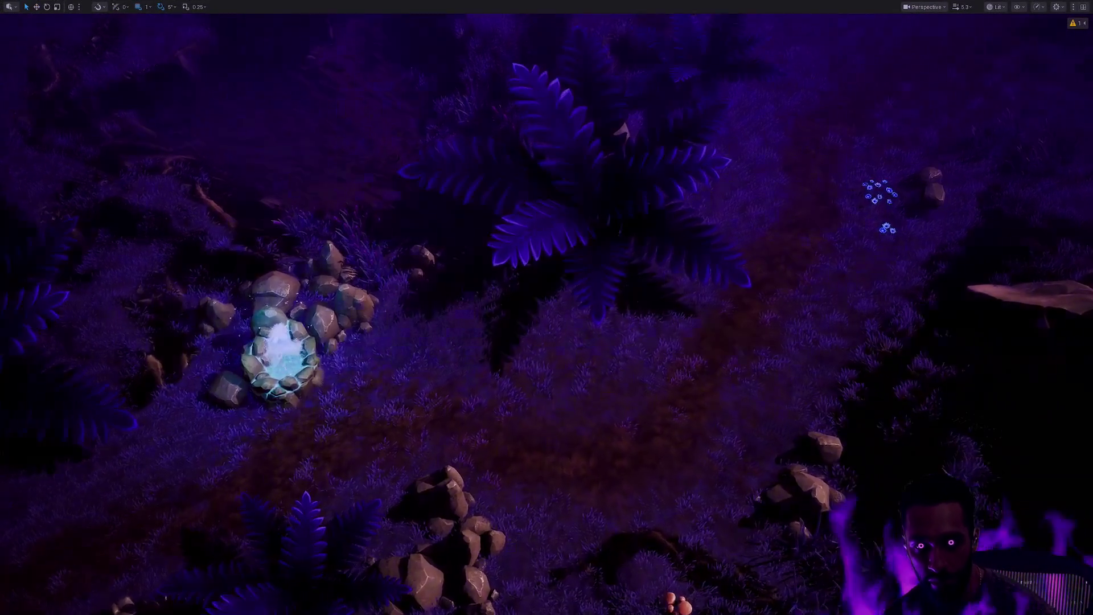
Fly the camera across the Feywood forest and clearing, hovering over the dirt path.
key(F11)
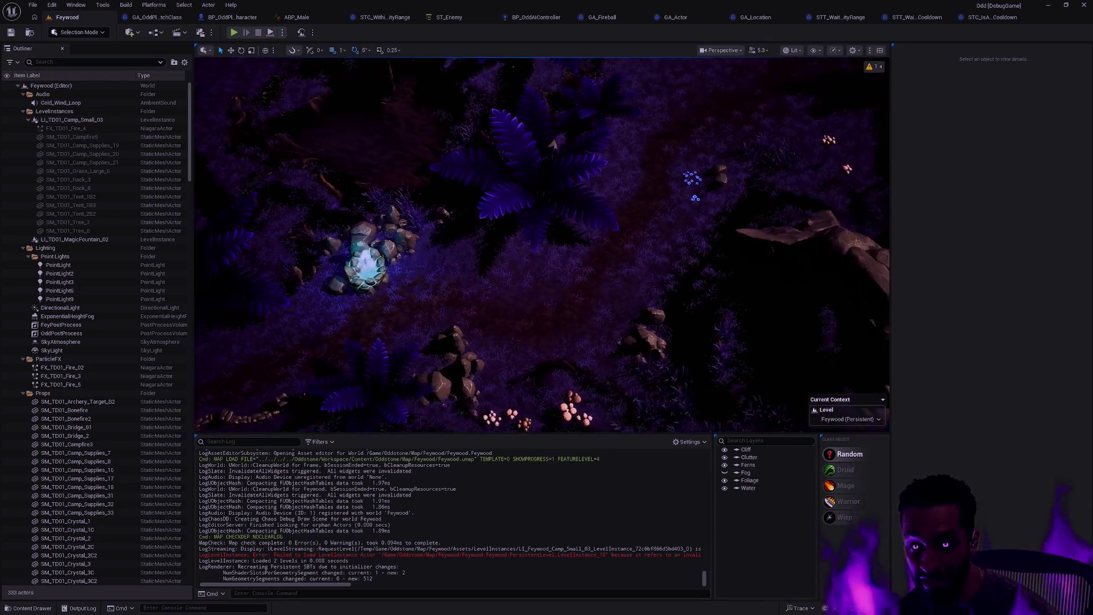
key(F11)
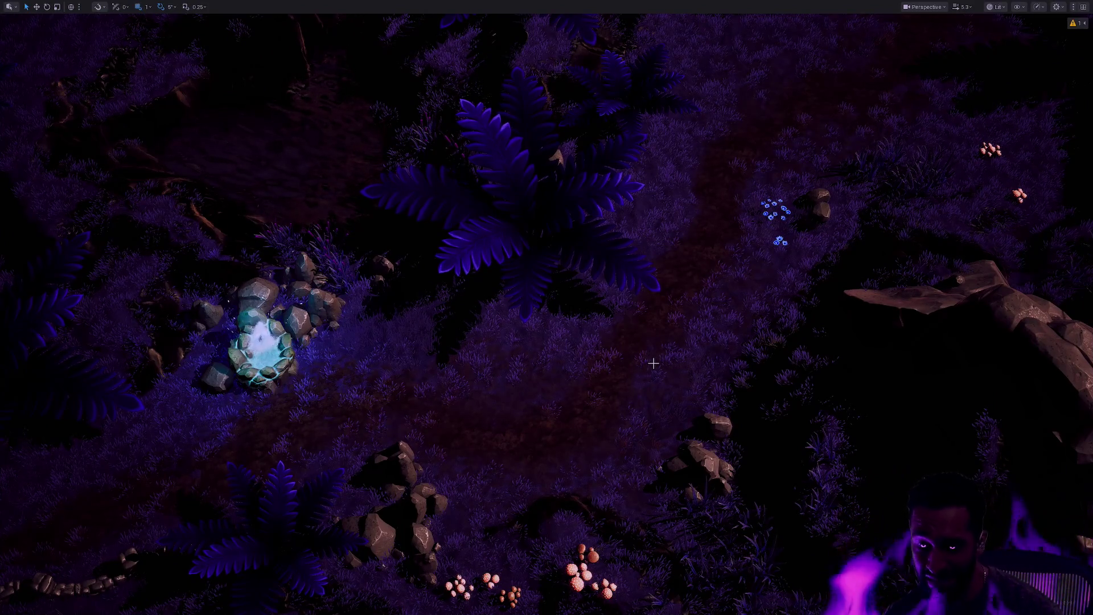
key(a)
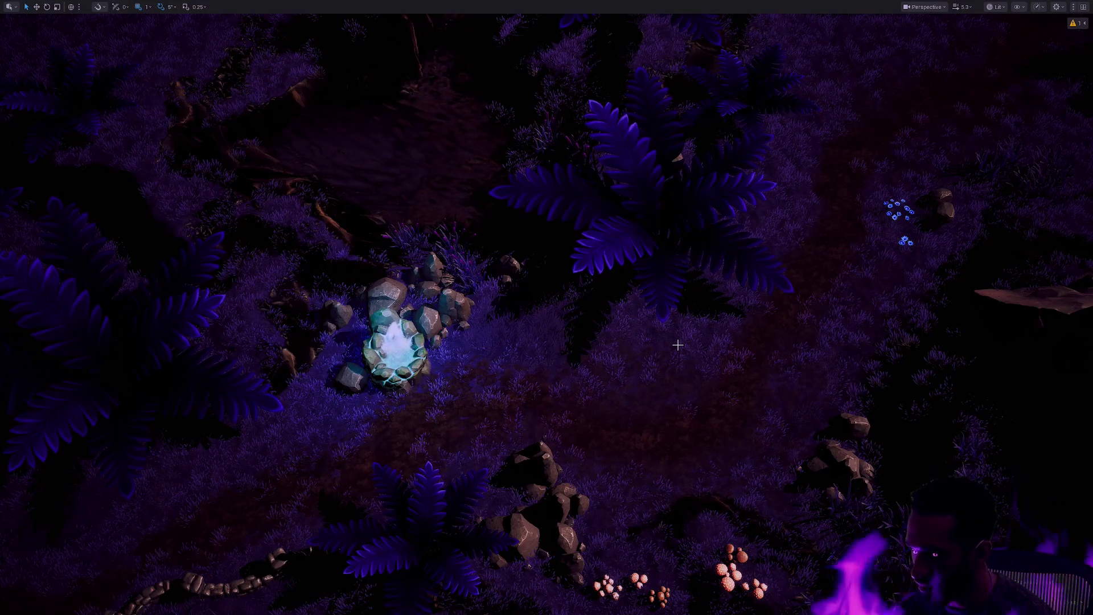
key(d)
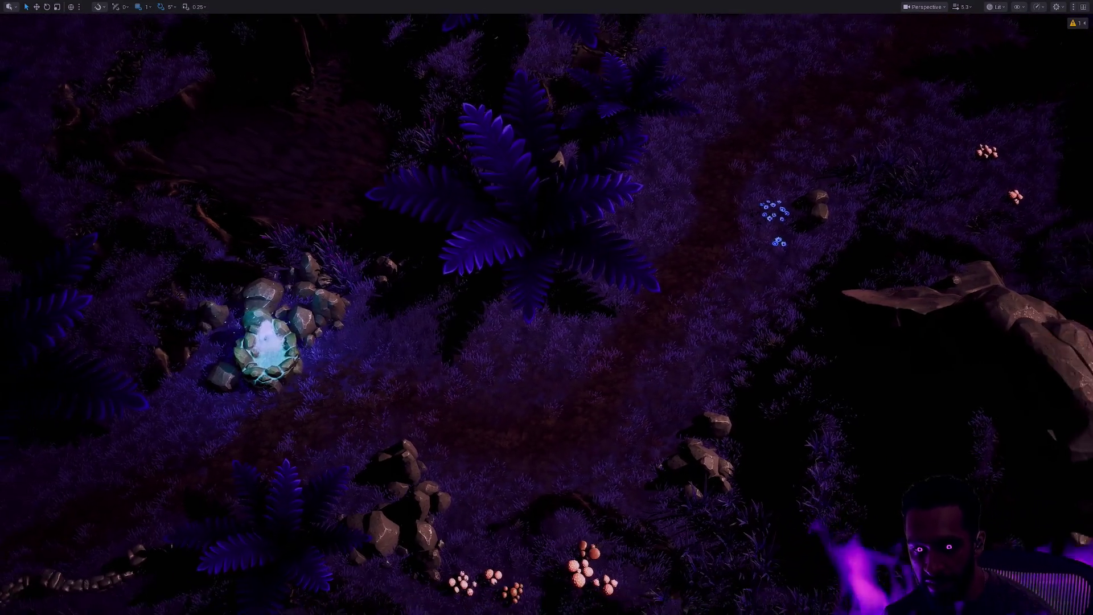
key(s)
key(w)
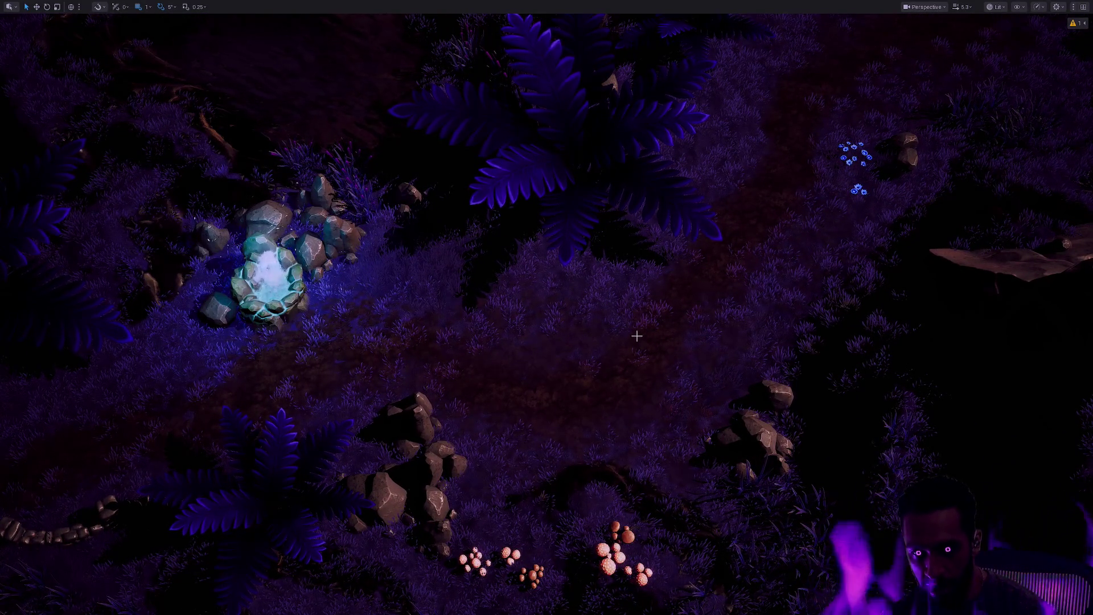
Fly low over the ferns and grass, pulling back to reveal the trail, river, rocks and blue flowers.
key(w)
key(s)
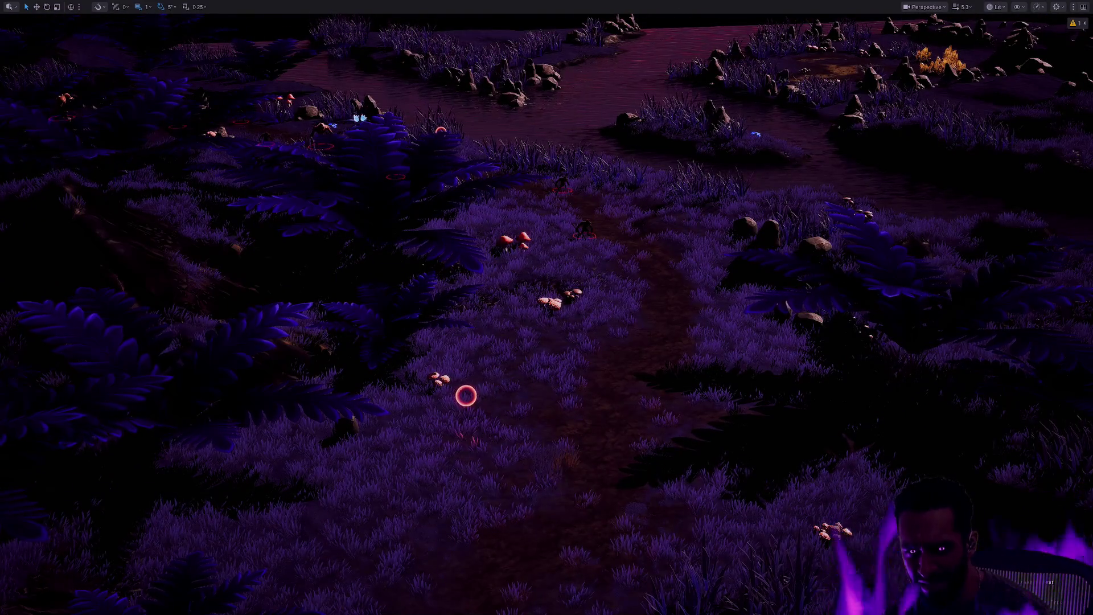
key(w)
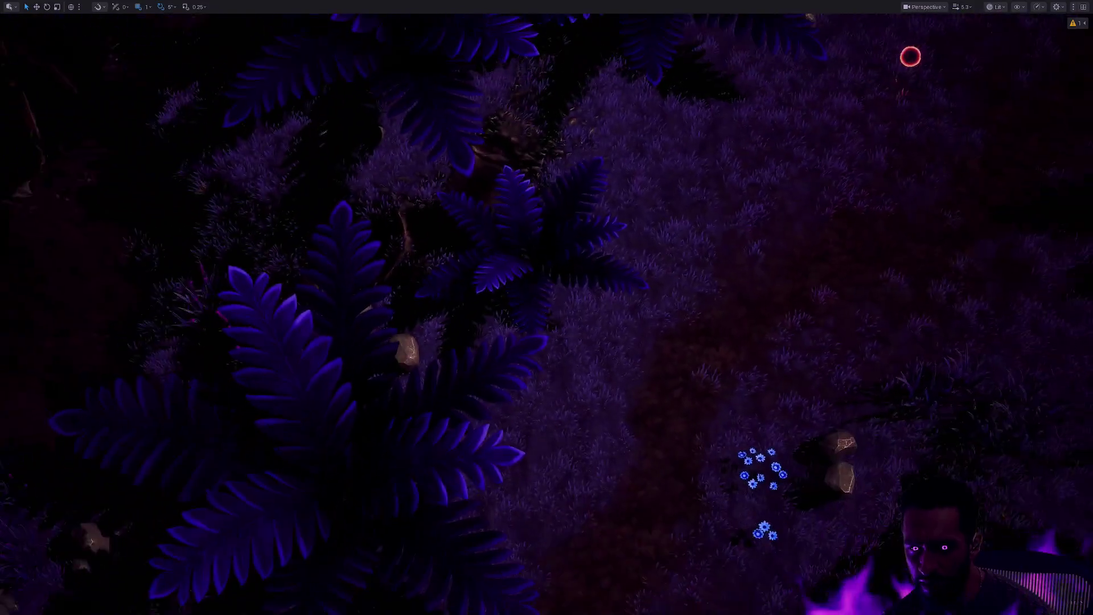
key(w)
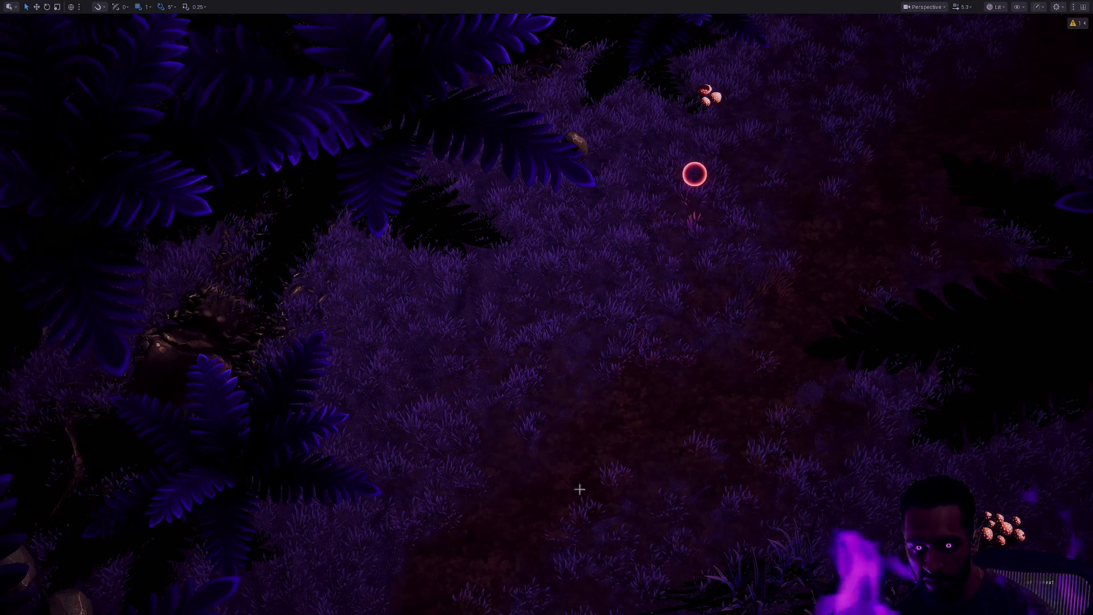
key(s)
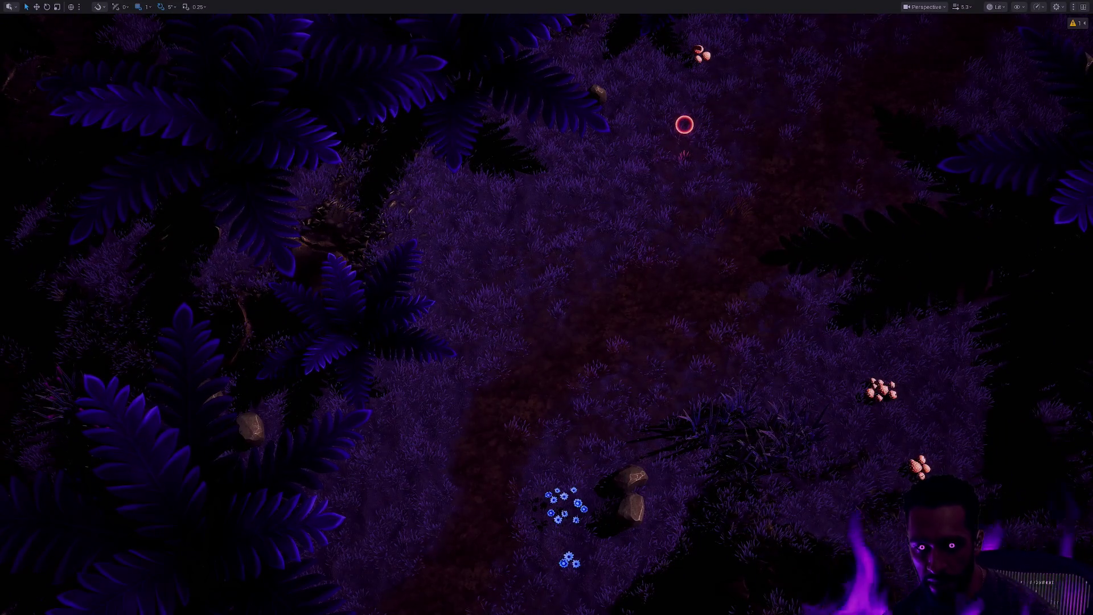
key(w)
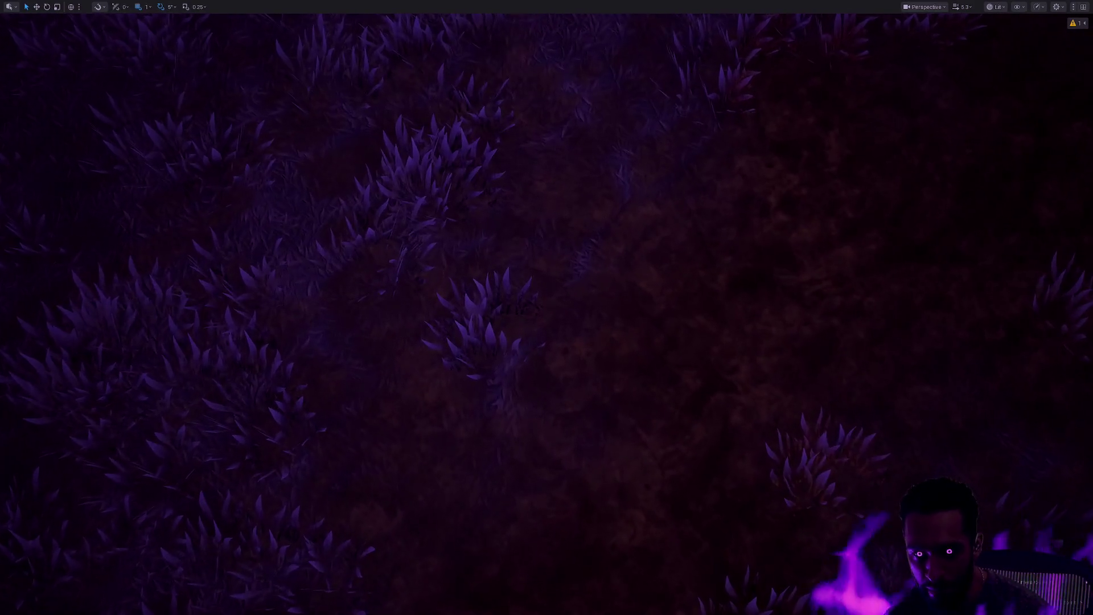
key(s)
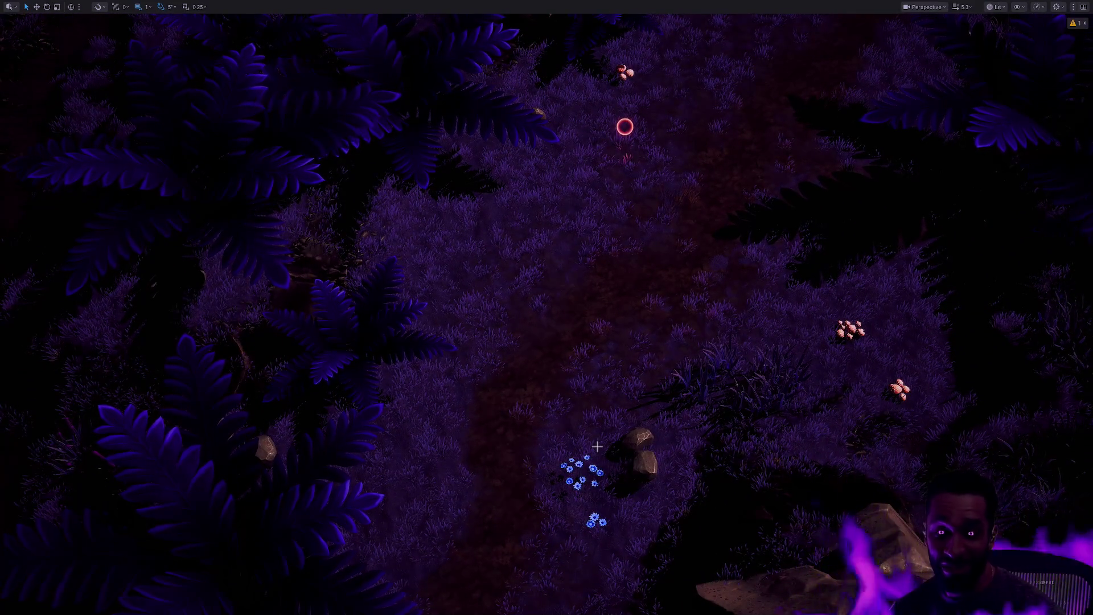
Fly past the glowing well to a path overview, exit full-screen, and select the Landscape3 actor.
key(a)
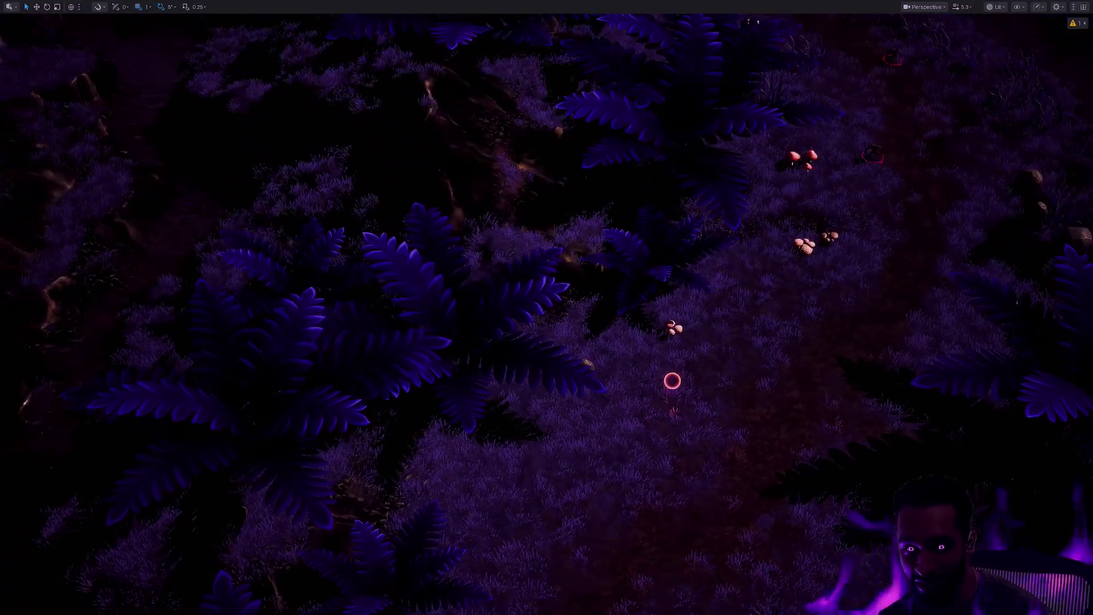
key(a)
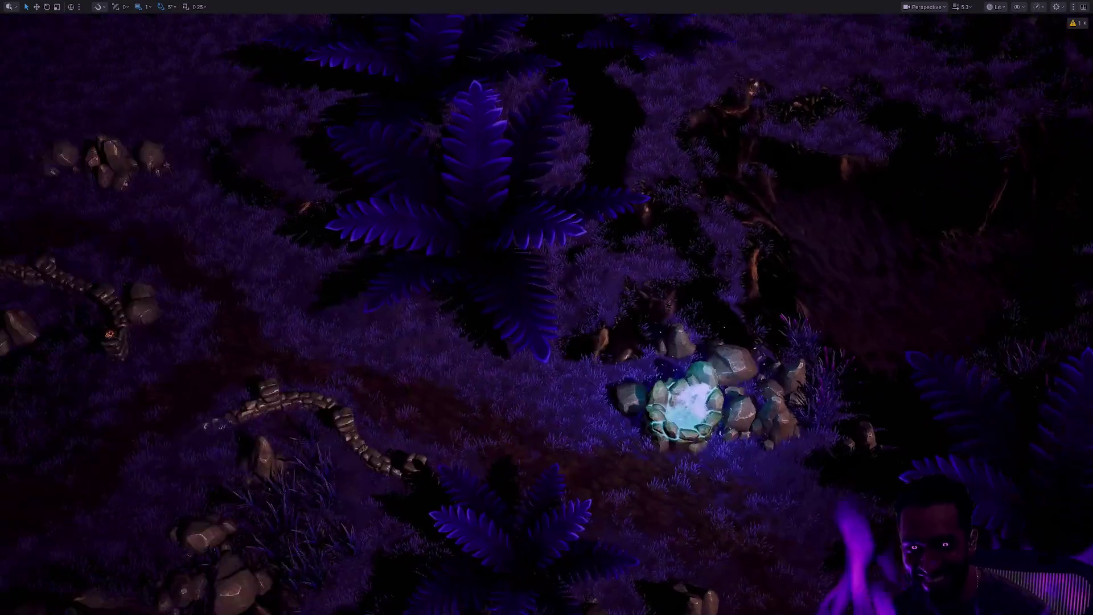
key(w)
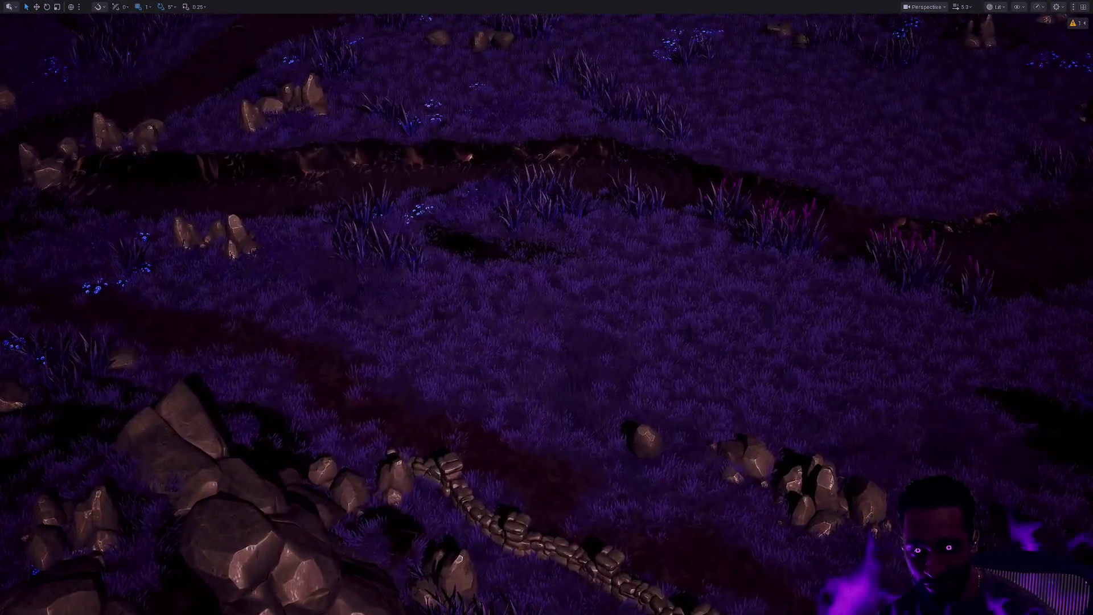
key(a)
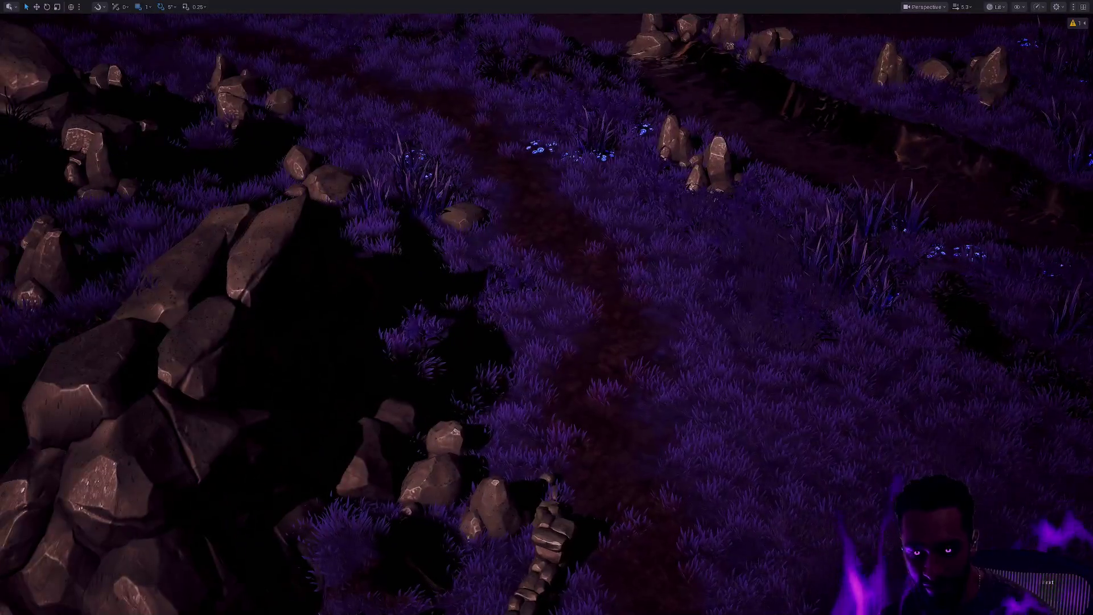
key(w)
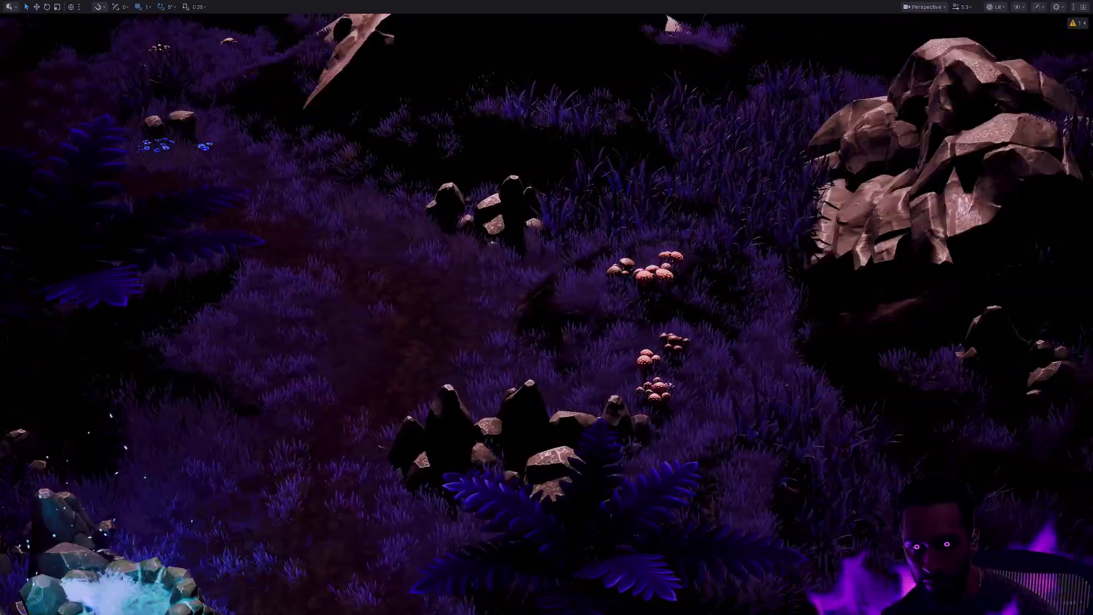
key(s)
key(F11)
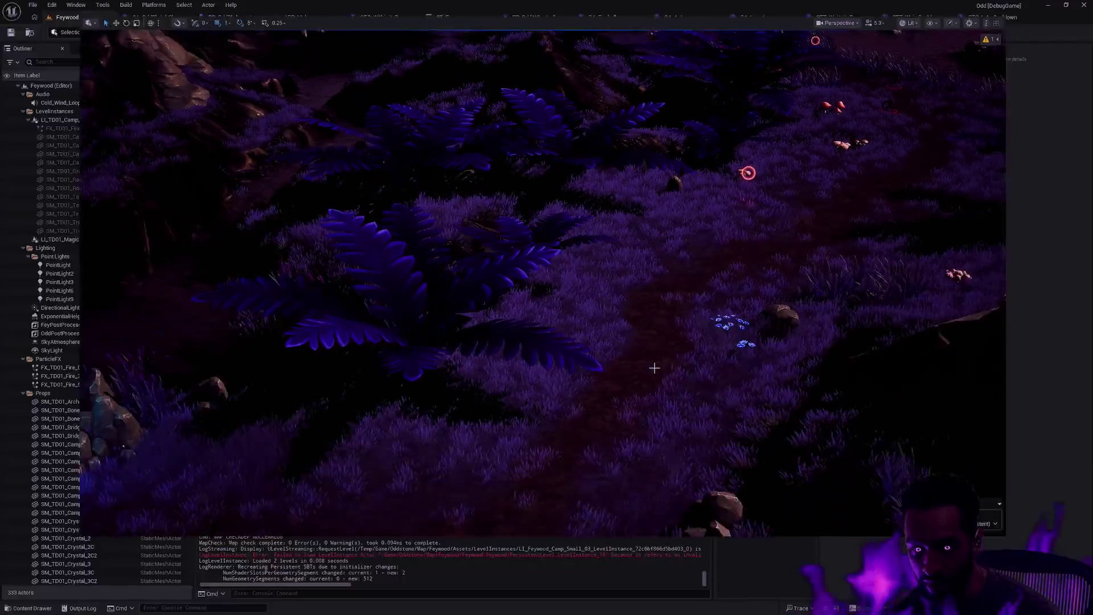
key(s)
click(518, 319)
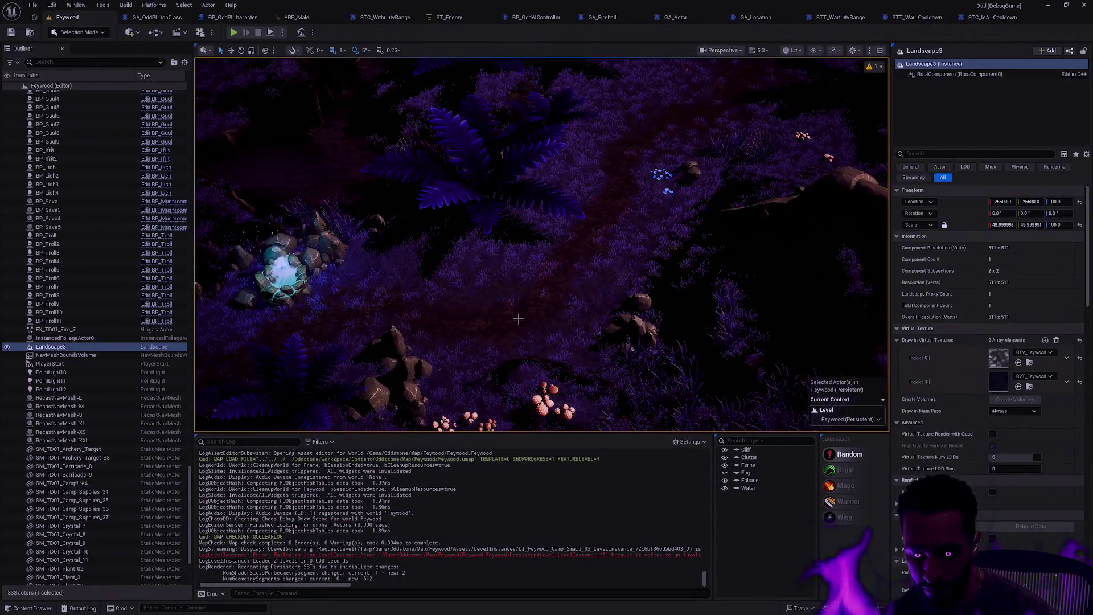
Open MI_Feywood_TopDown_Landscape from the Feywood Assets > Materials folder.
key(ctrl+space)
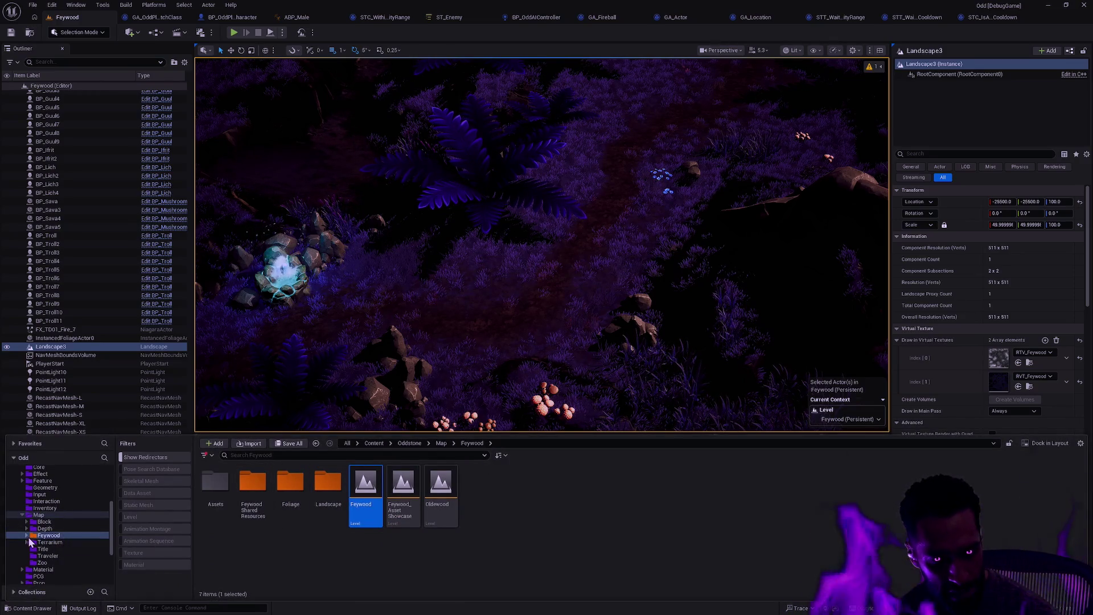
click(27, 536)
click(50, 542)
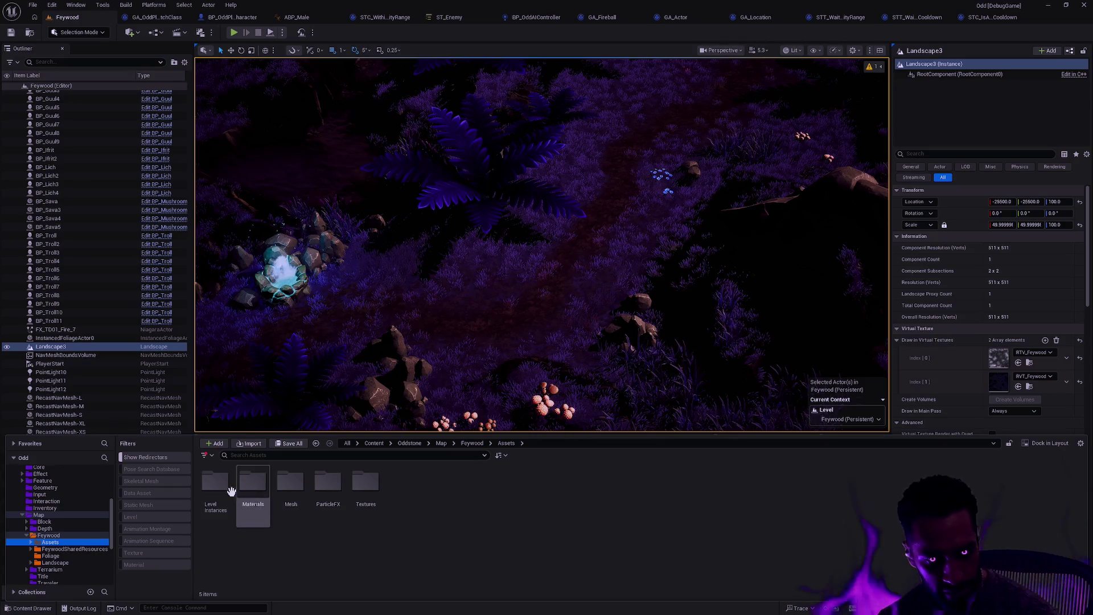
click(217, 484)
double_click(253, 483)
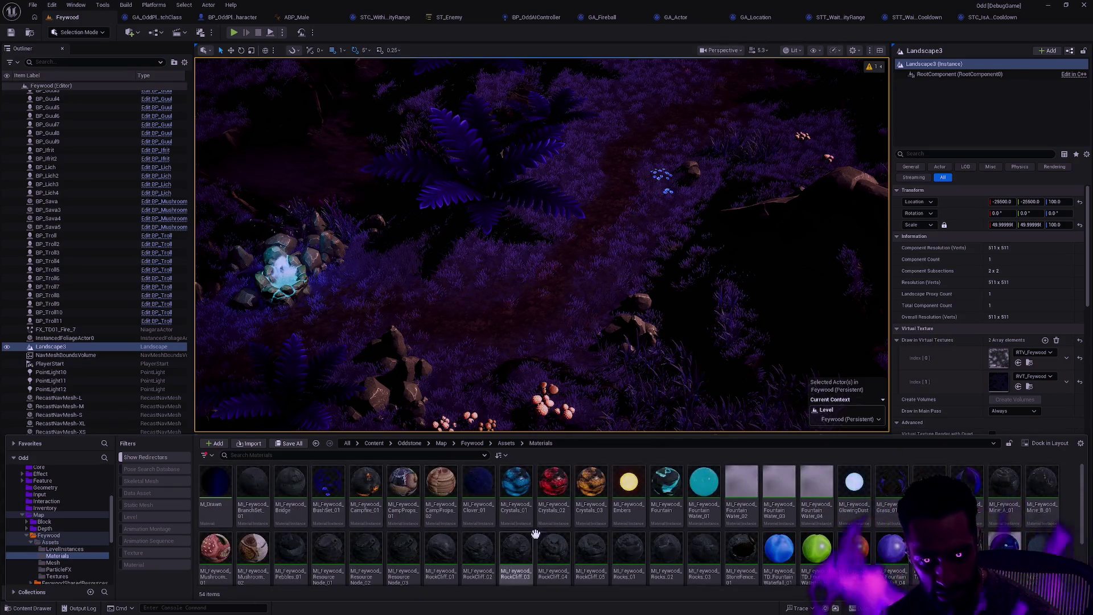
scroll(535, 533, down, 2)
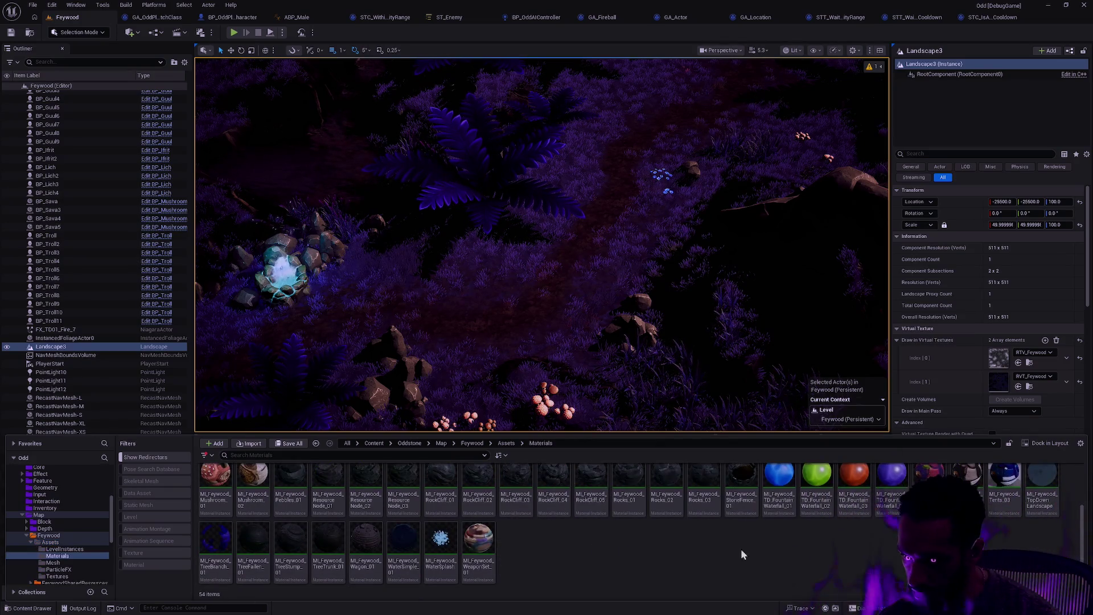
double_click(1050, 509)
Snap the material instance editor to half the screen beside a widened level viewport.
click(1000, 21)
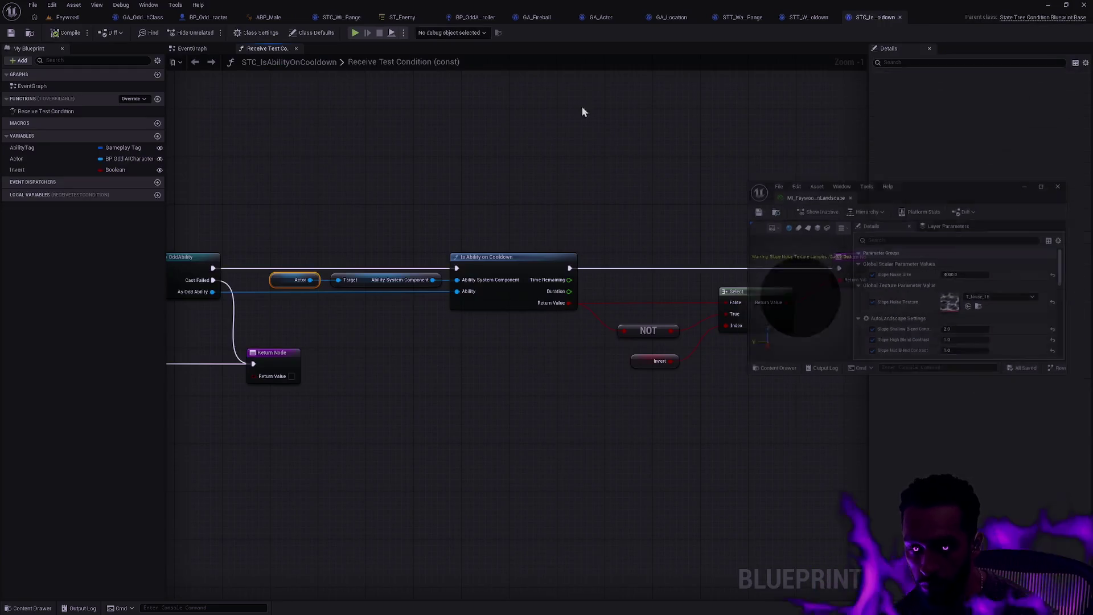
key(super+Right)
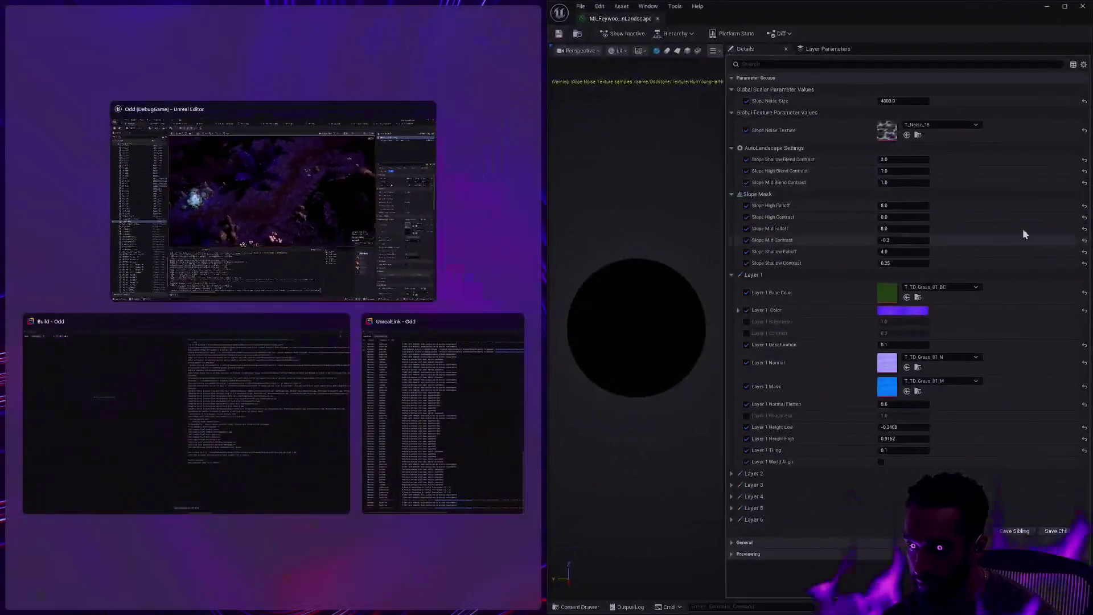
key(Return)
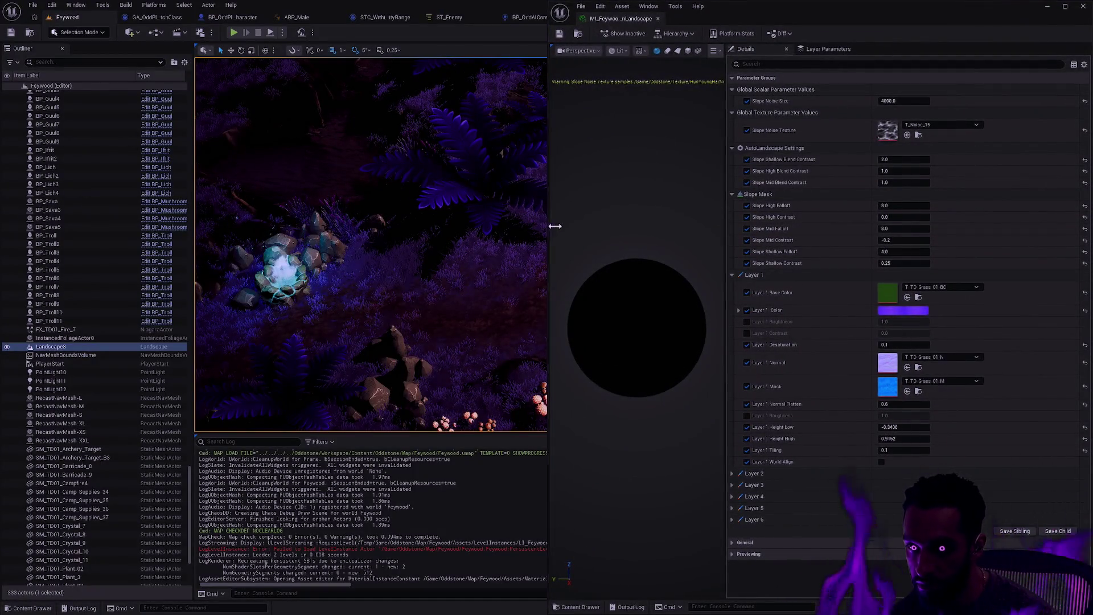
drag(555, 226, 660, 227)
Collapse the other layer groups and expand the Layer 3 parameters.
click(811, 474)
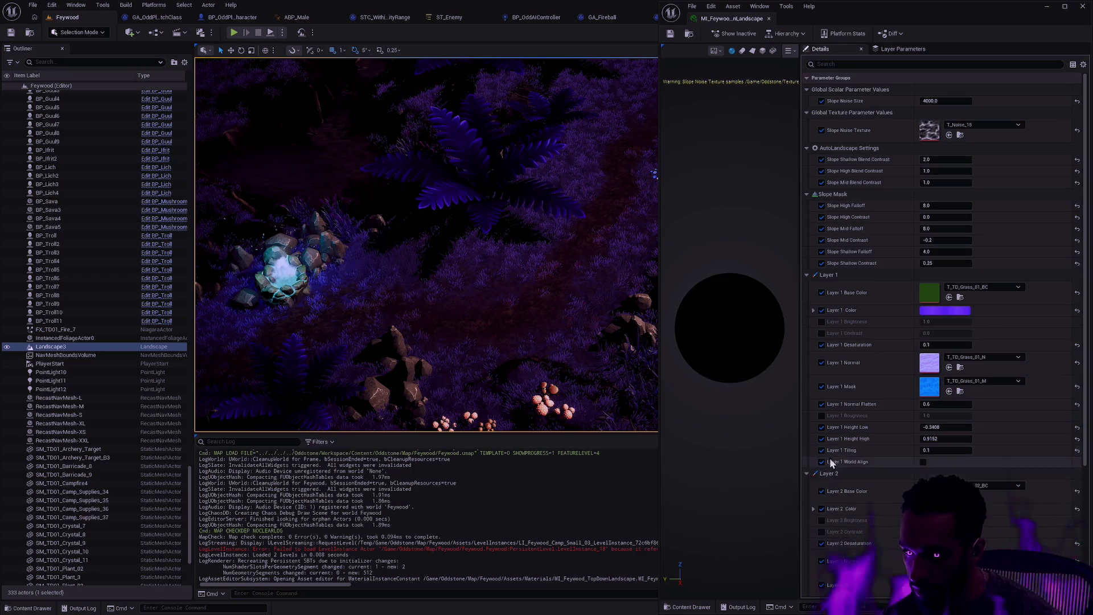
click(808, 473)
click(808, 275)
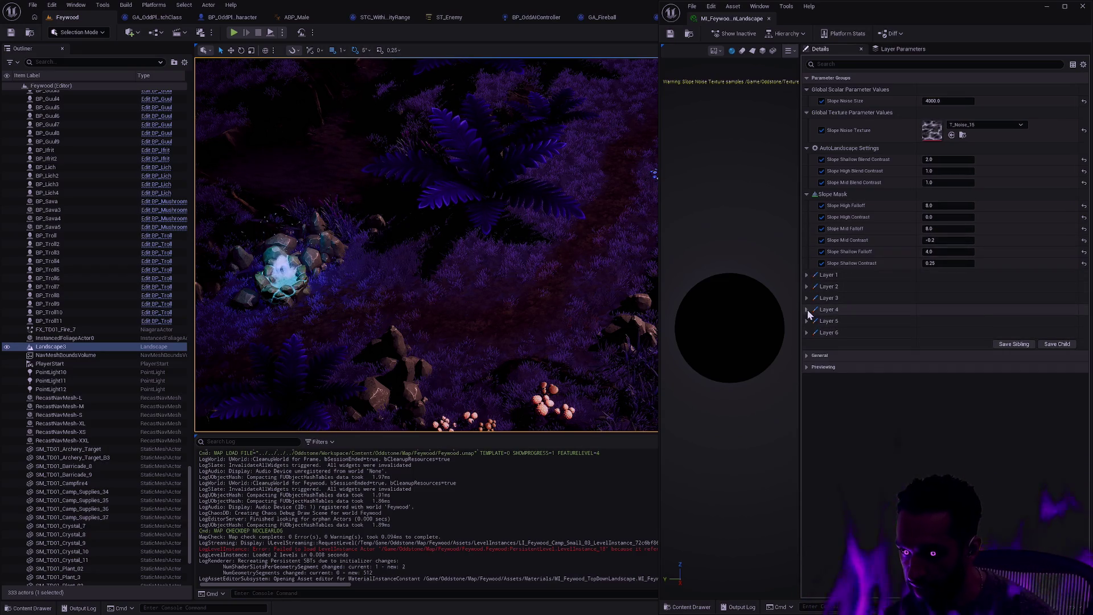
click(807, 309)
click(808, 309)
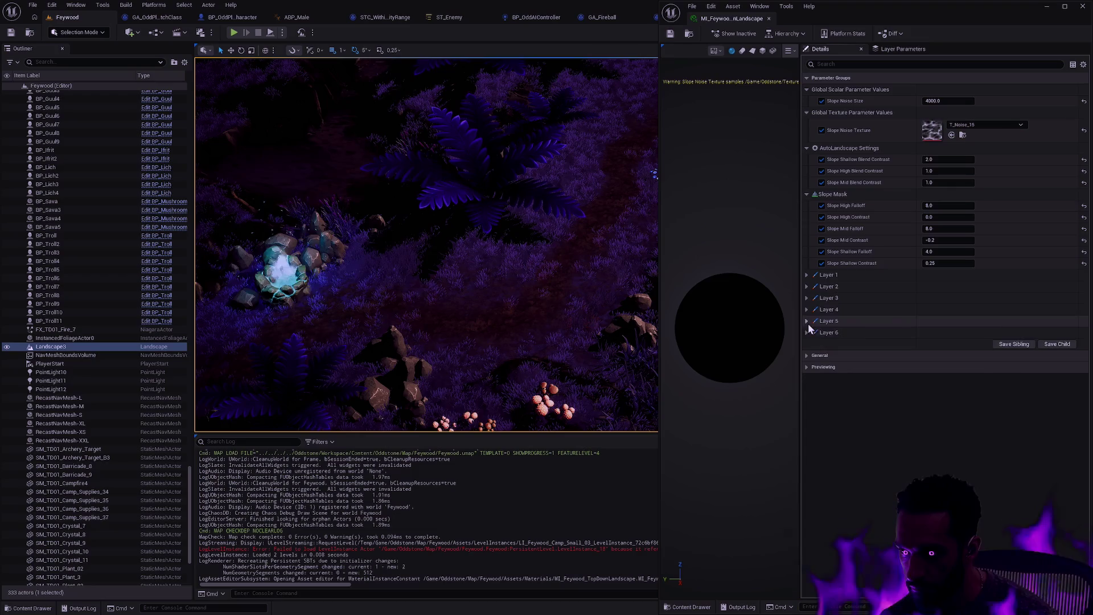
click(809, 297)
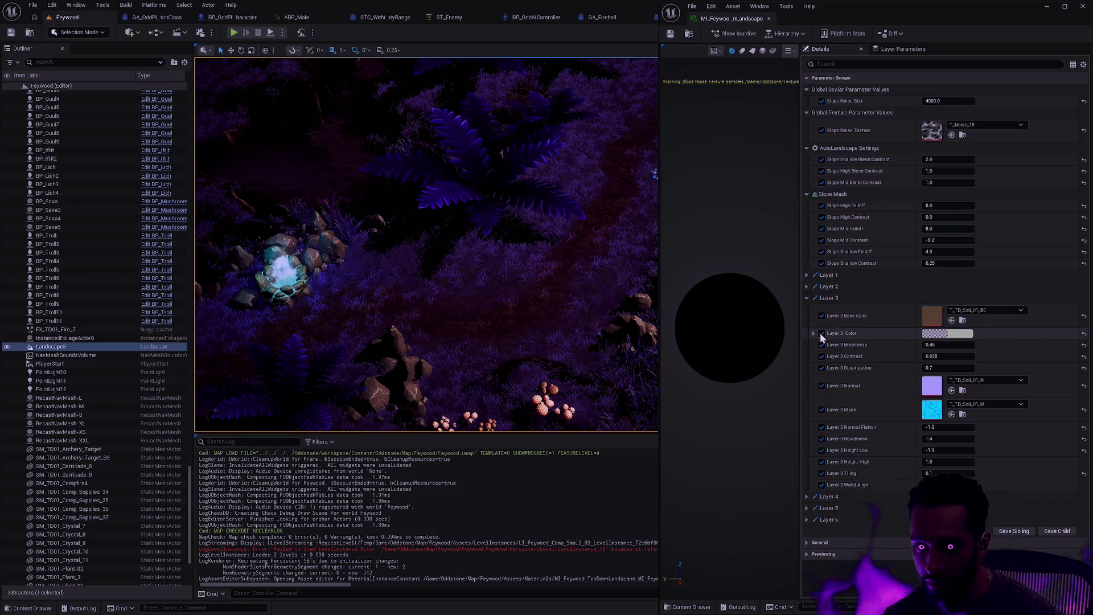
Compare the path with the Layer 3 Color tint off and on, checking from the viewport.
click(822, 334)
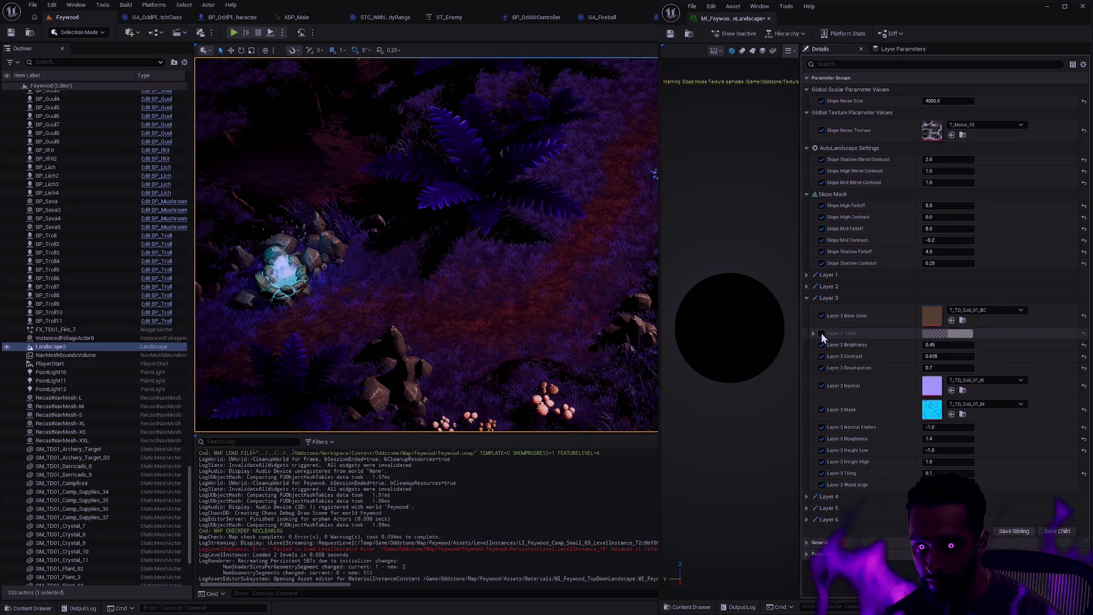
click(828, 298)
click(829, 309)
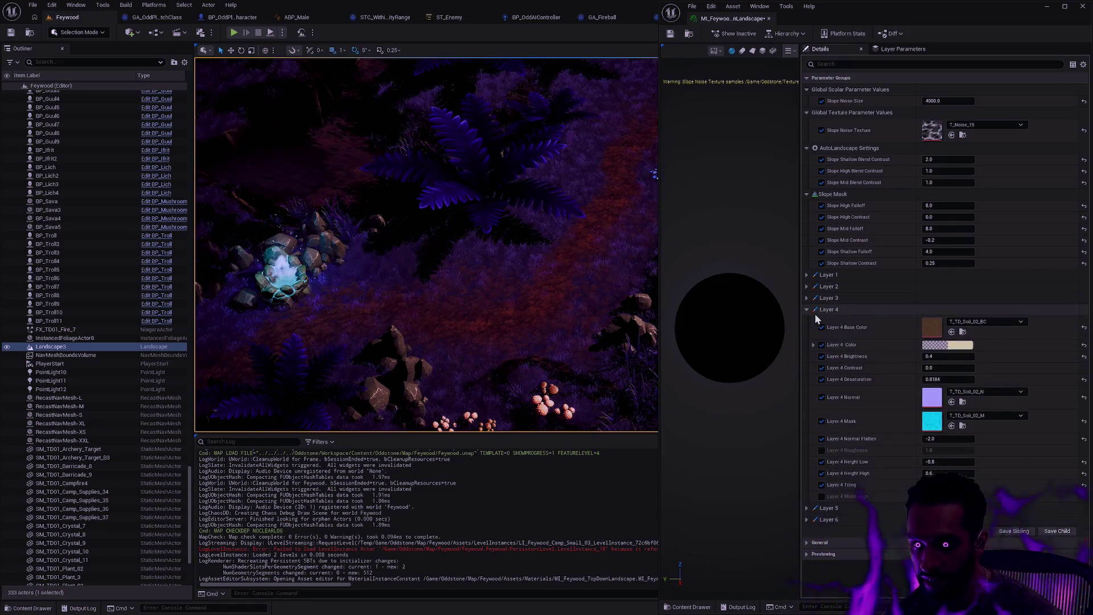
click(812, 309)
click(812, 298)
scroll(566, 292, up, 5)
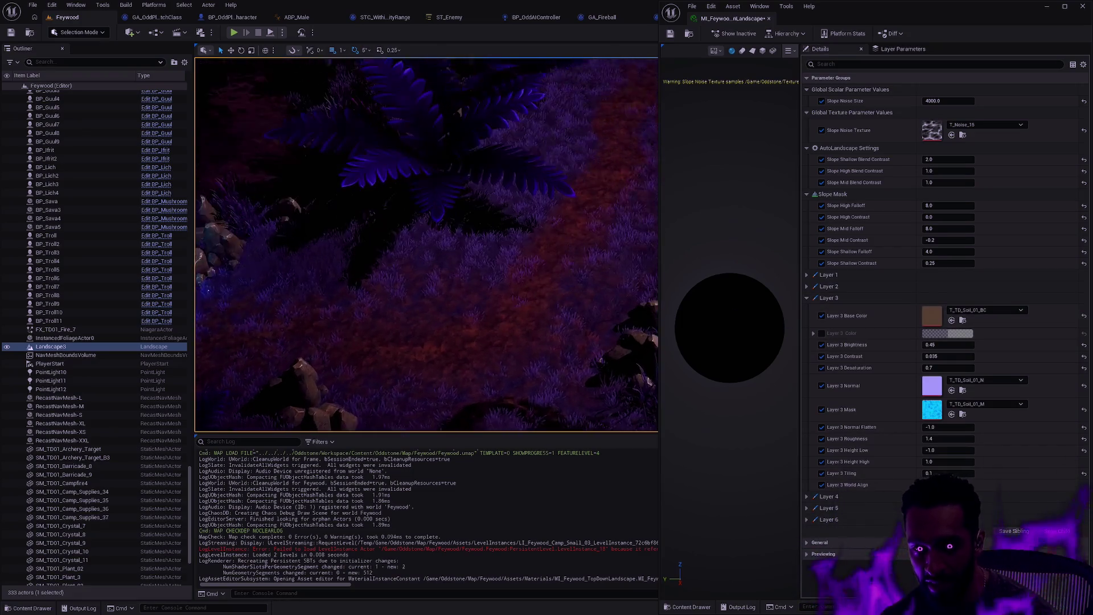
key(Down)
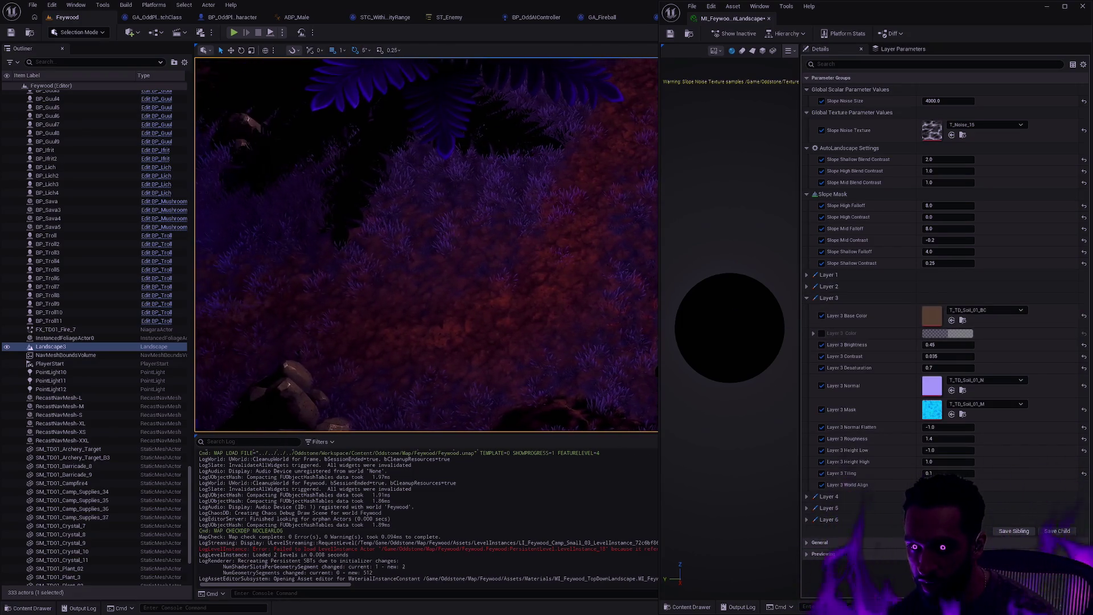
key(Right)
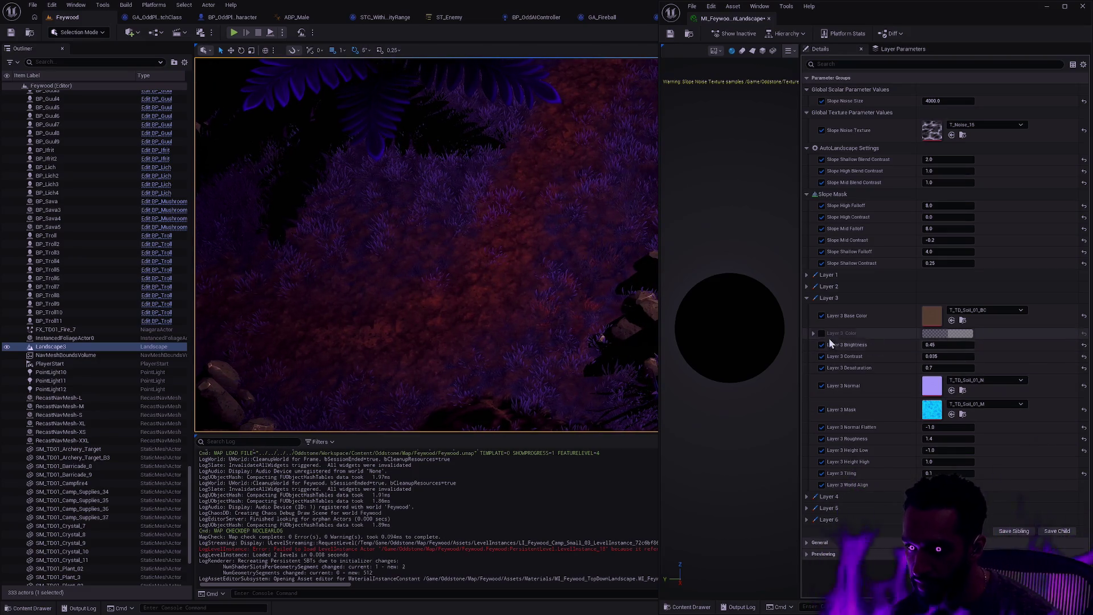
click(820, 333)
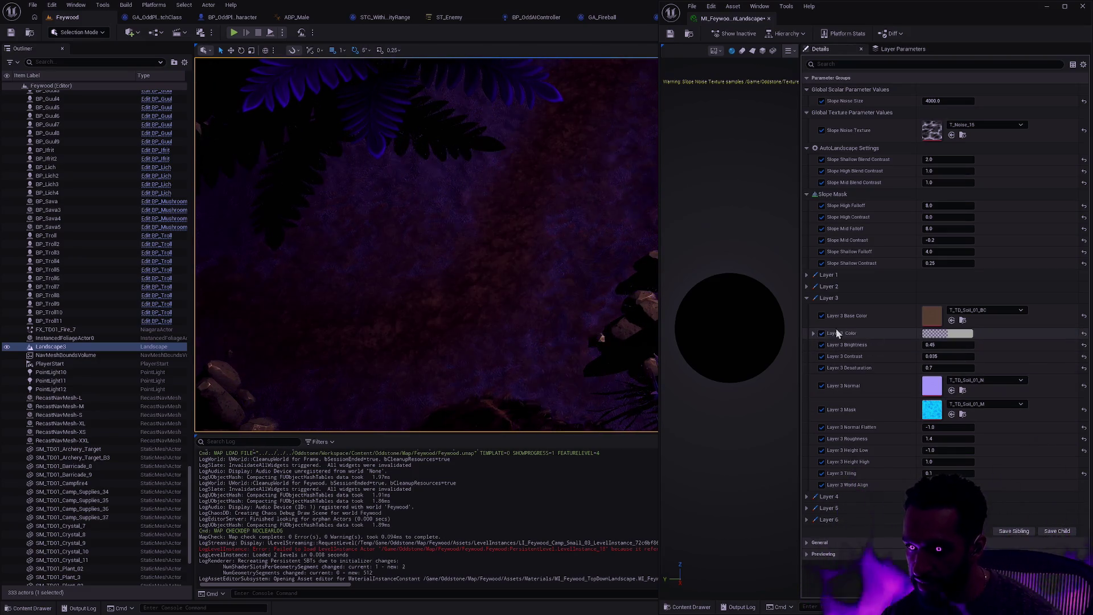
Set Layer 3 Color to cyan and raise Layer 3 Brightness from 0.45 to 0.57.
click(962, 336)
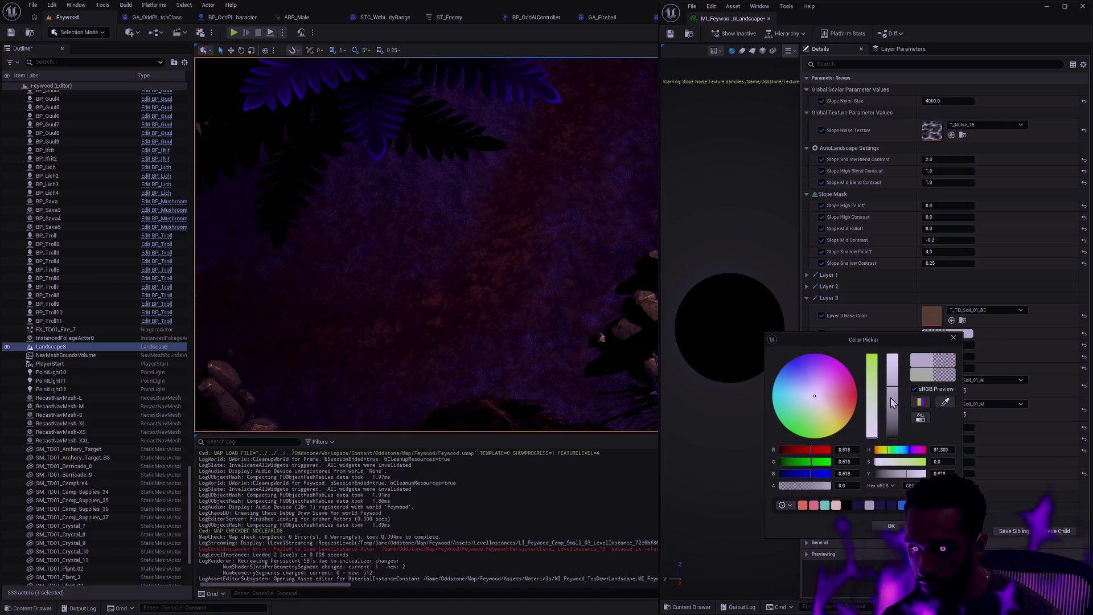
click(818, 371)
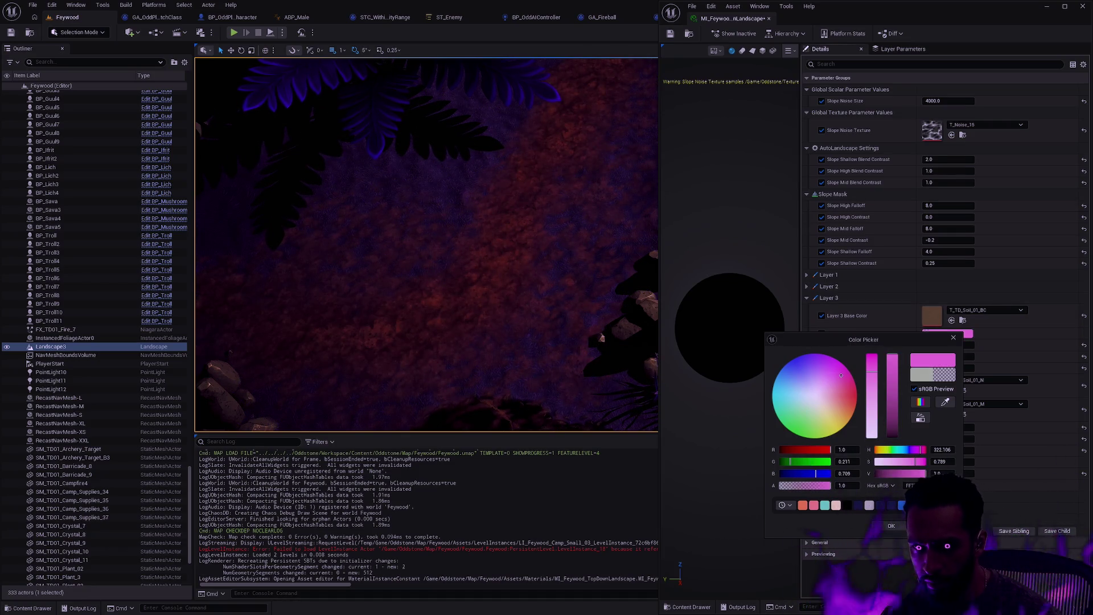
click(787, 398)
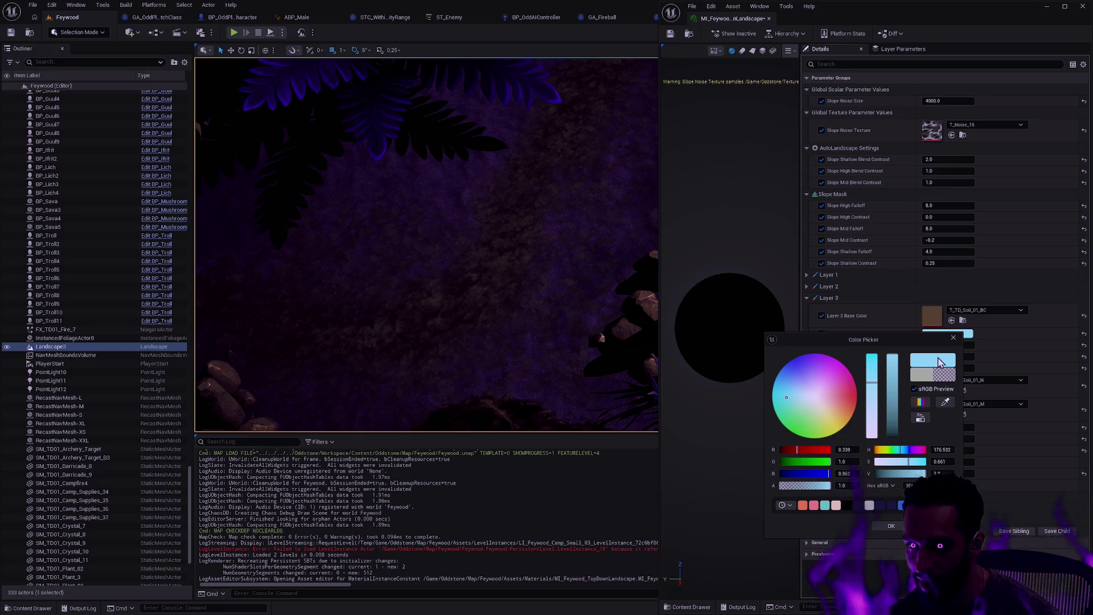
click(891, 525)
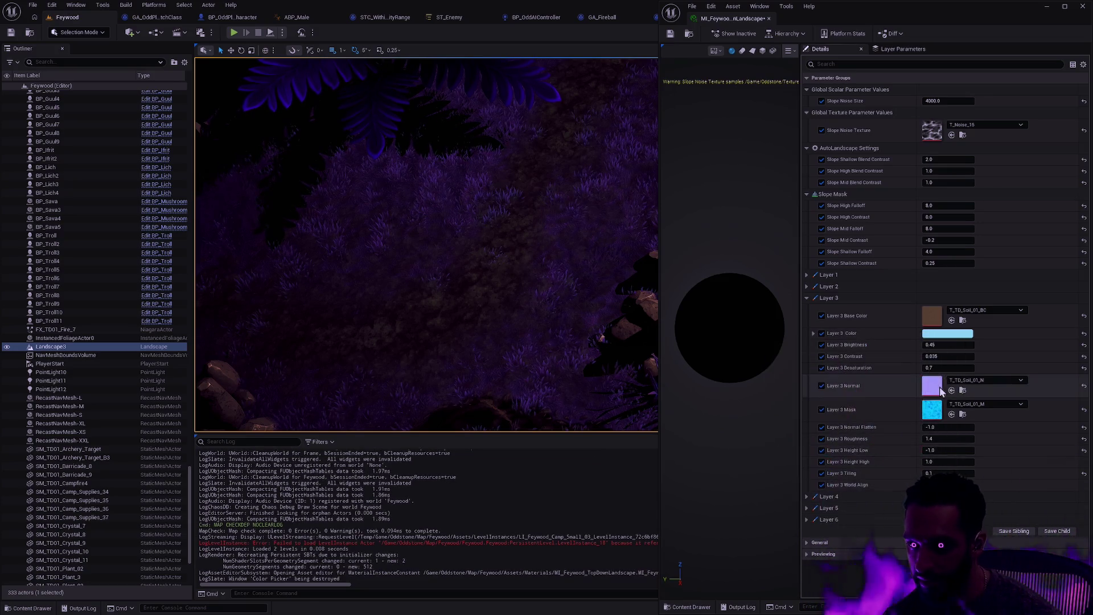
mouse_move(948, 345)
mouse_down()
mouse_move(959, 345)
mouse_move(911, 345)
mouse_up()
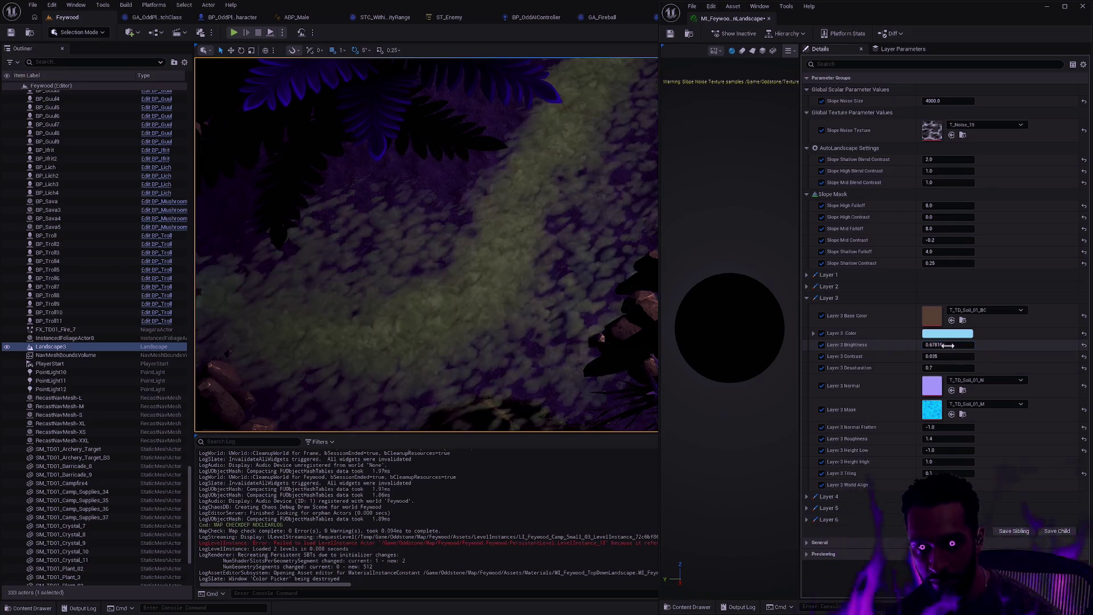
Soften the Layer 3 colour to a less saturated light blue and dock the material editor.
click(951, 336)
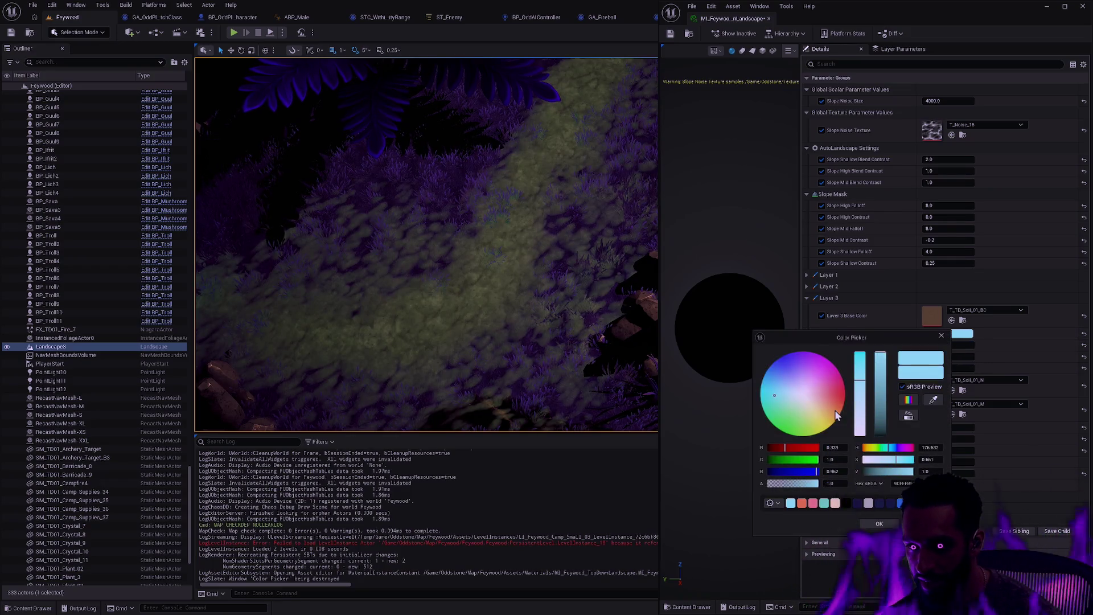
click(785, 398)
drag(784, 398, 789, 392)
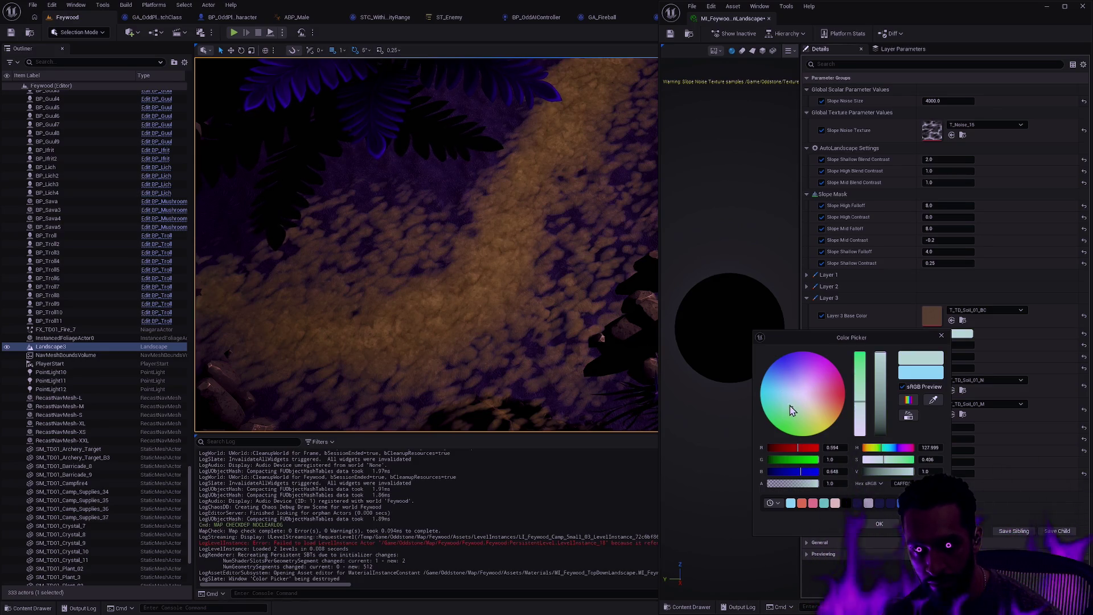
drag(790, 405, 783, 398)
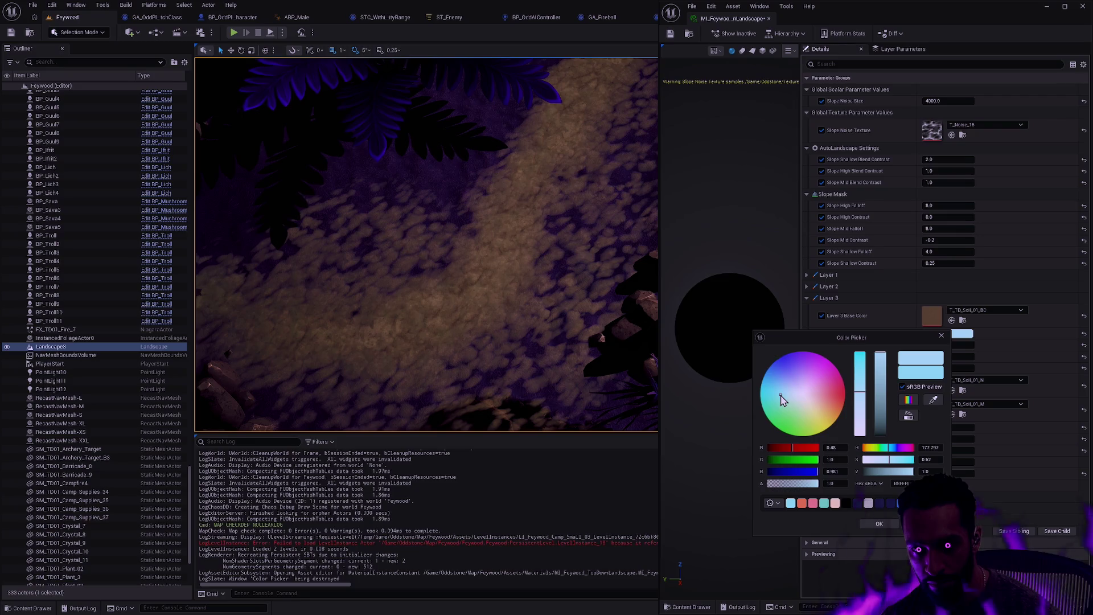
click(879, 525)
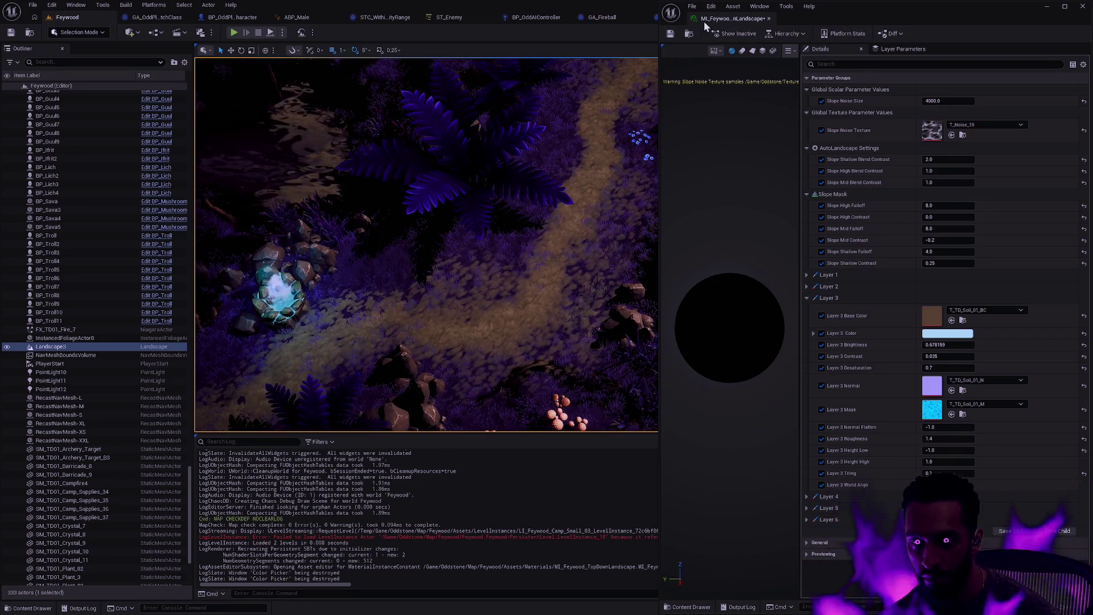
mouse_move(704, 21)
mouse_down()
mouse_move(681, 18)
mouse_move(763, 18)
mouse_up()
Return to the Feywood level view and start Play-In-Editor in full screen.
click(67, 17)
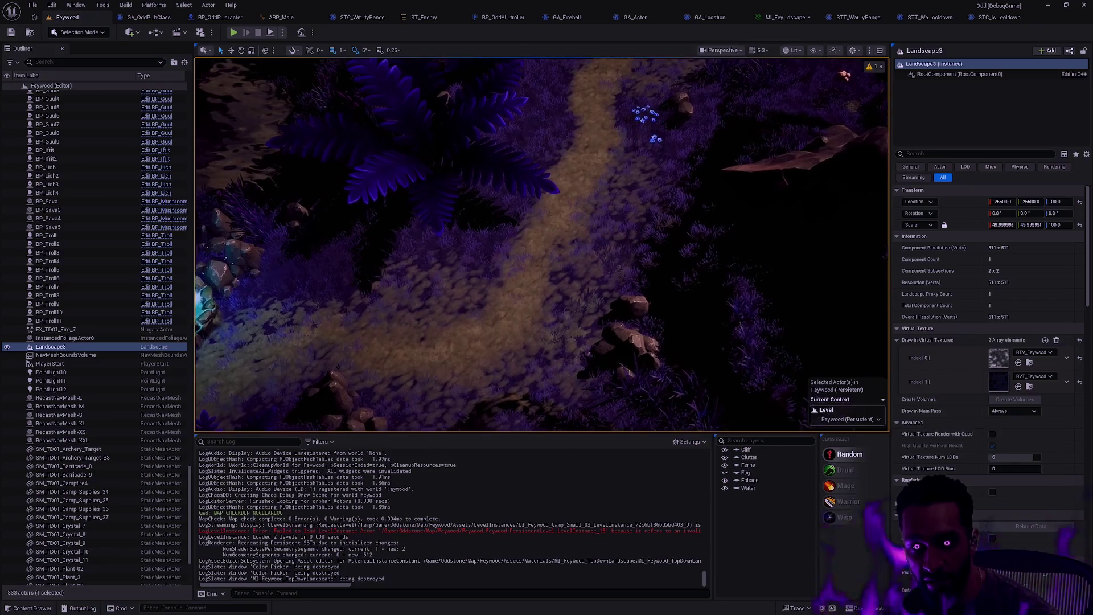
key(alt+p)
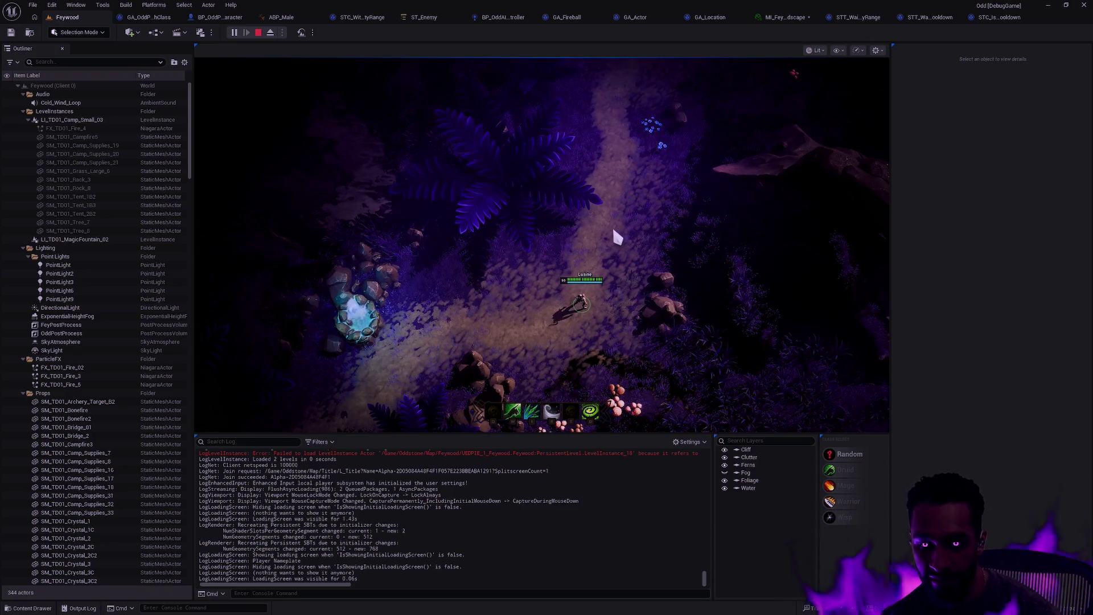
key(F11)
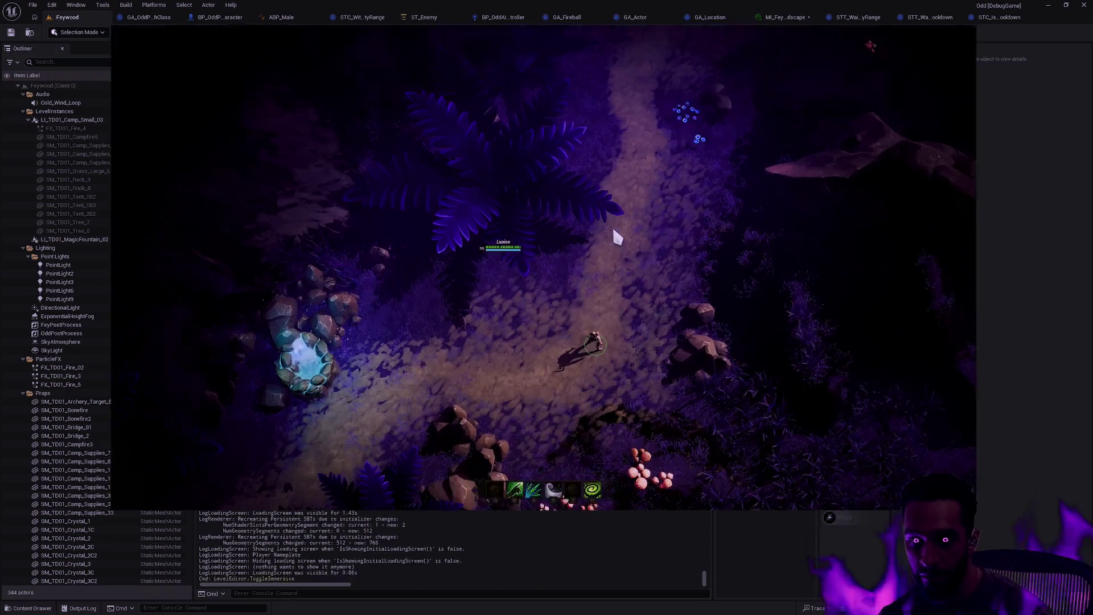
Walk the character up and down along the retinted path.
click(651, 294)
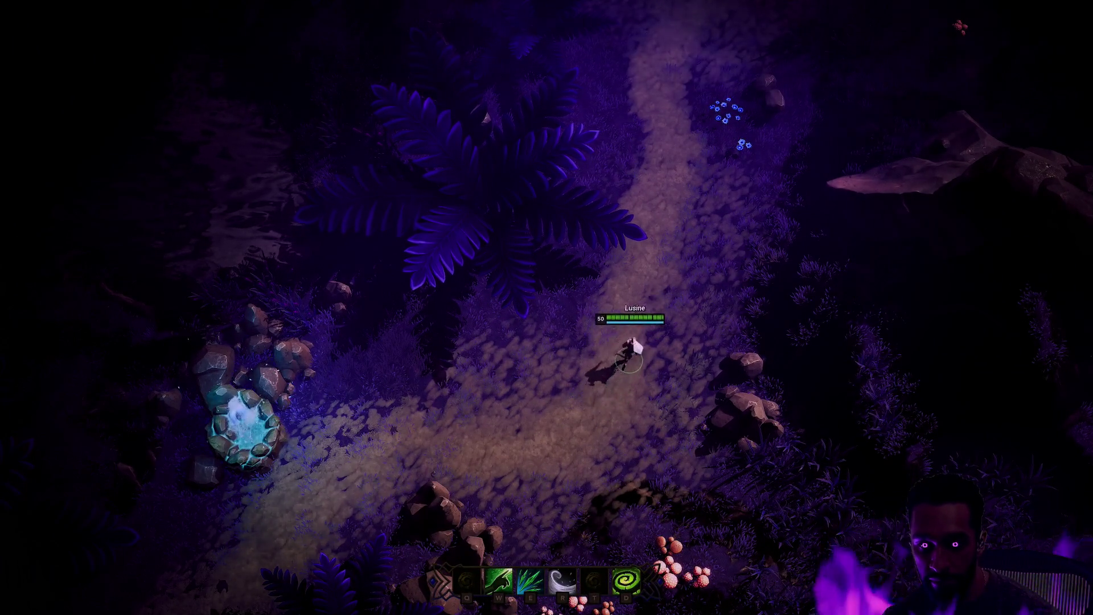
click(586, 371)
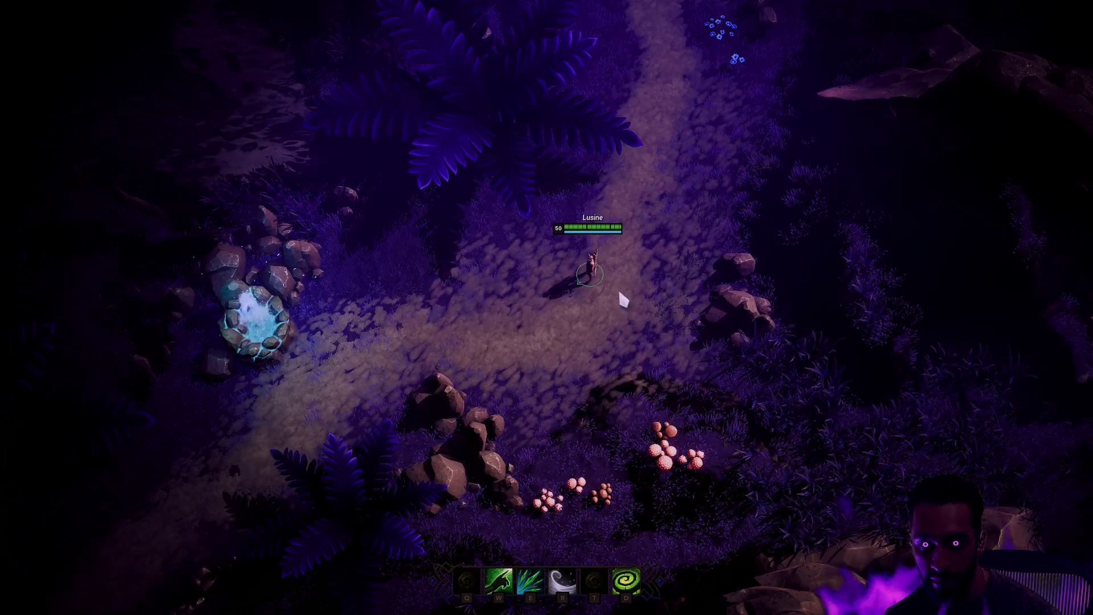
click(569, 324)
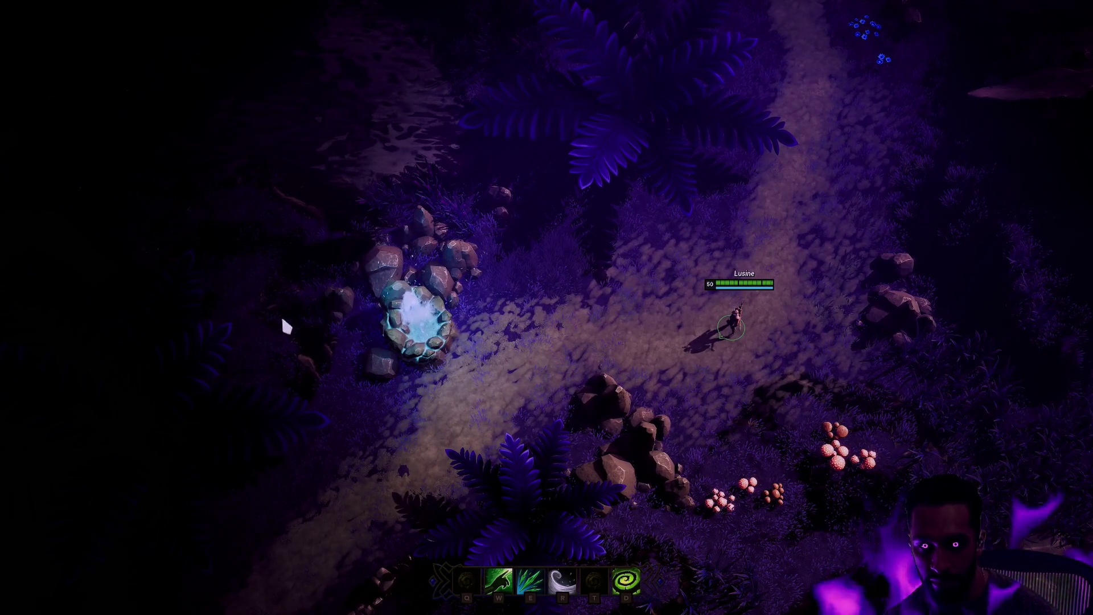
click(668, 118)
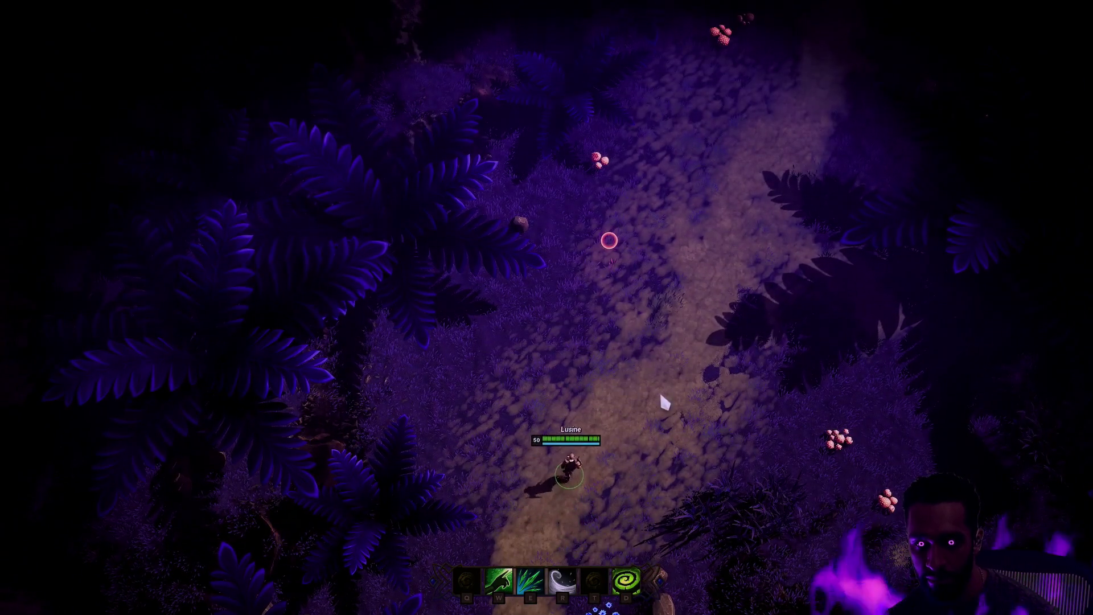
click(661, 396)
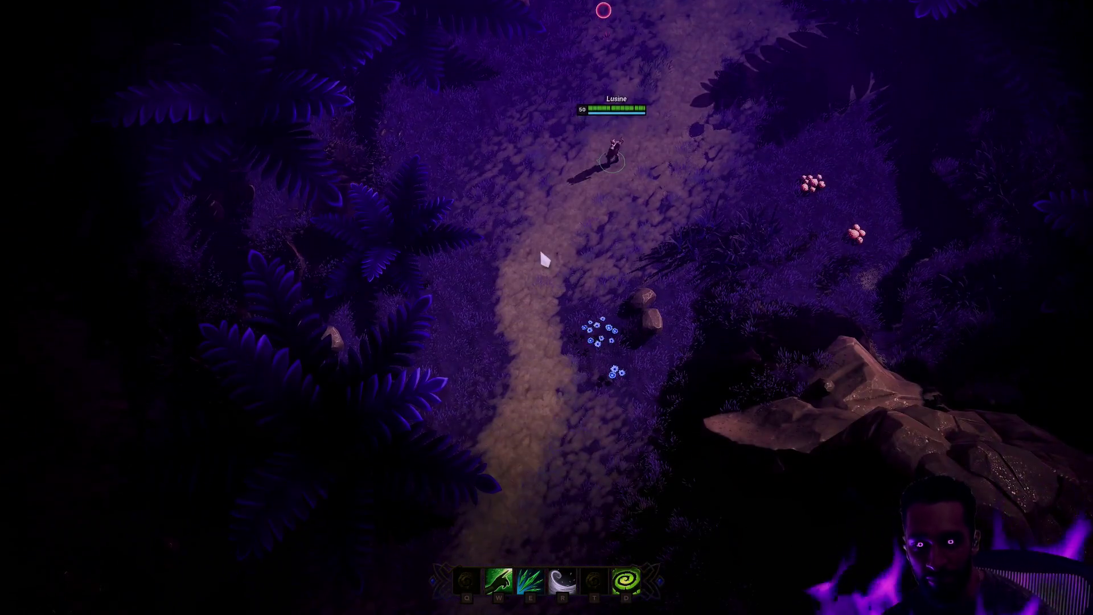
mouse_move(542, 253)
mouse_down()
mouse_move(546, 445)
mouse_move(484, 364)
mouse_move(484, 382)
mouse_move(356, 463)
mouse_move(378, 420)
mouse_up()
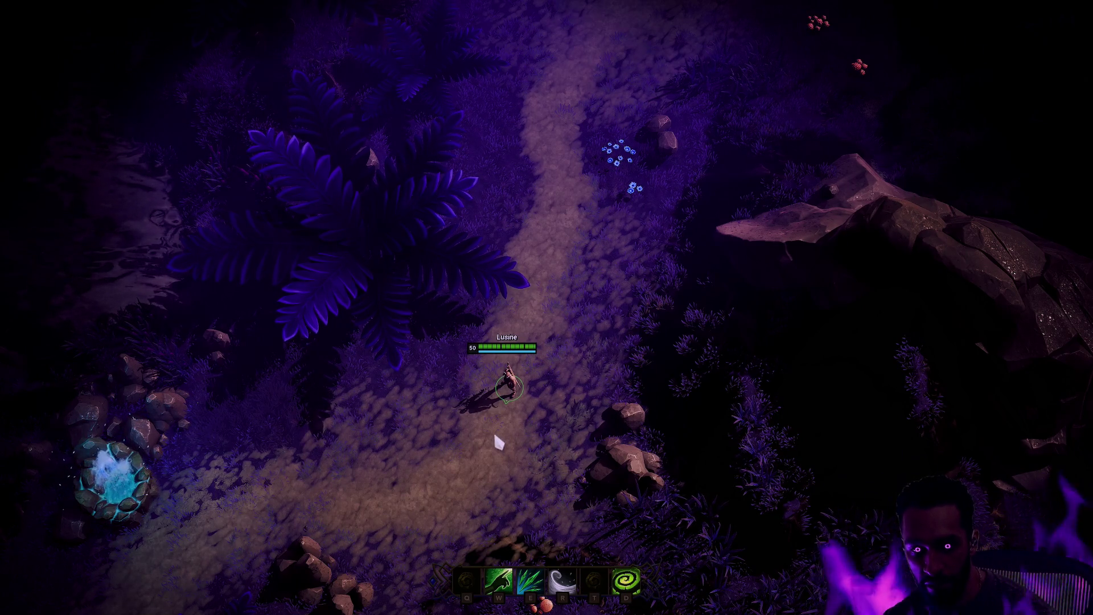
Look around the path, walk the character toward the rocks, then stop the play session.
key(Down)
key(Left)
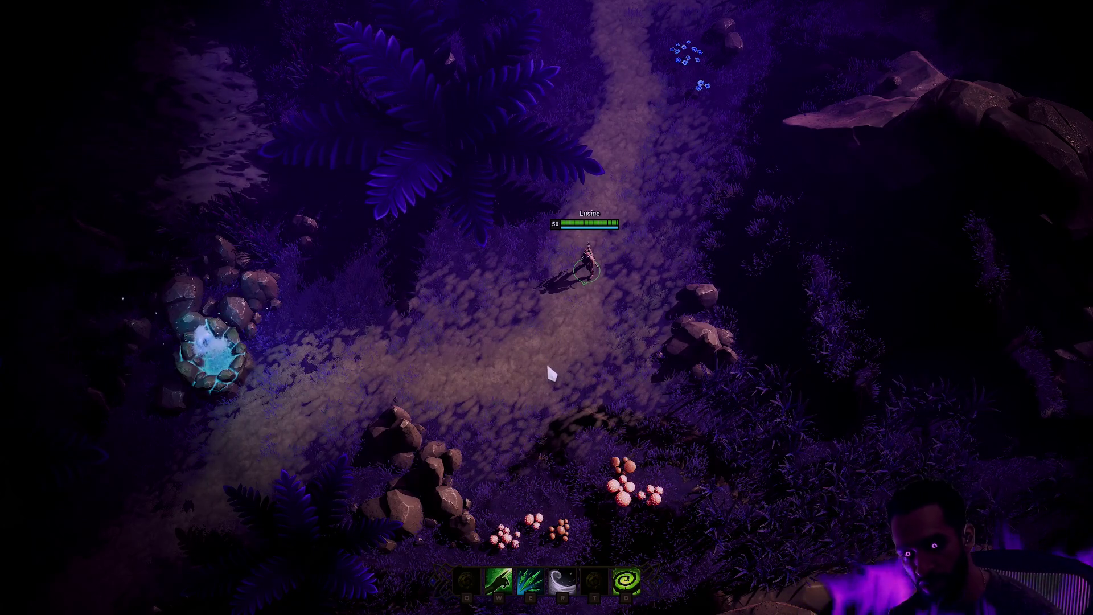
right_click(549, 348)
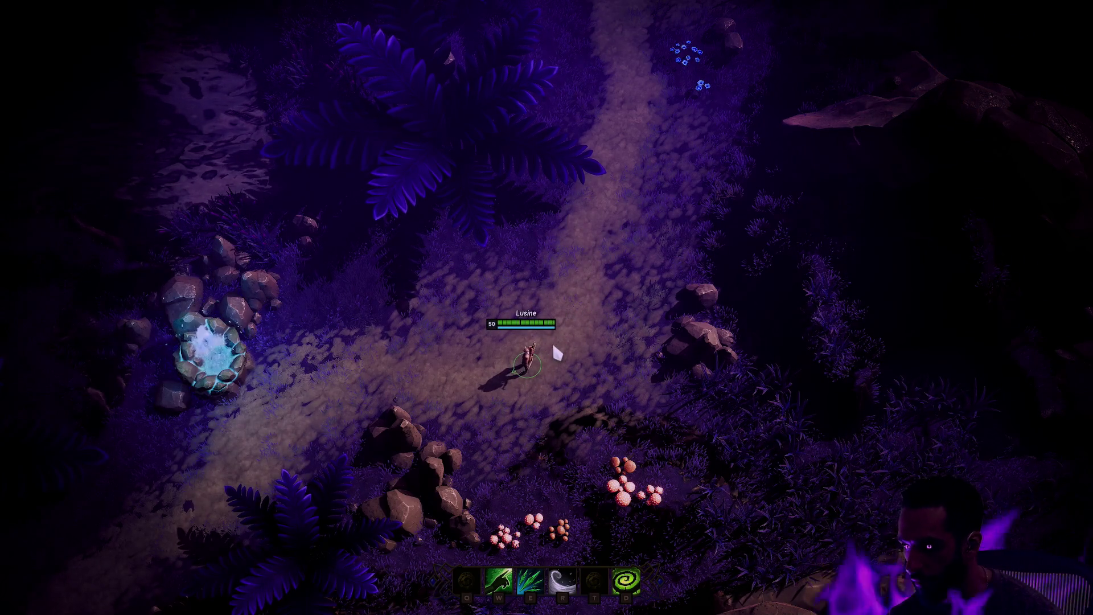
right_click(561, 340)
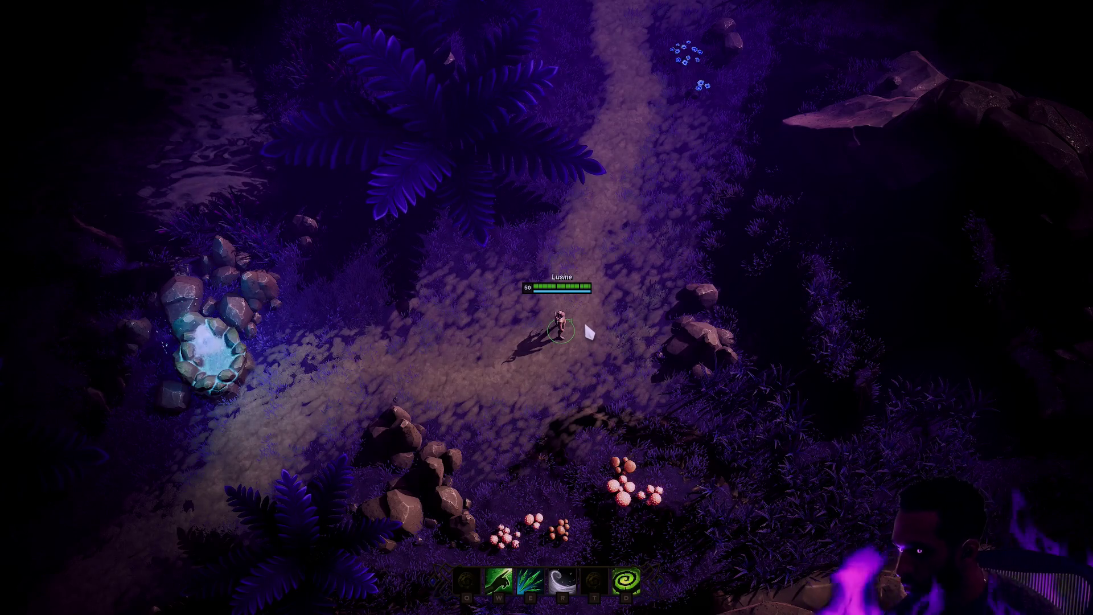
key(Escape)
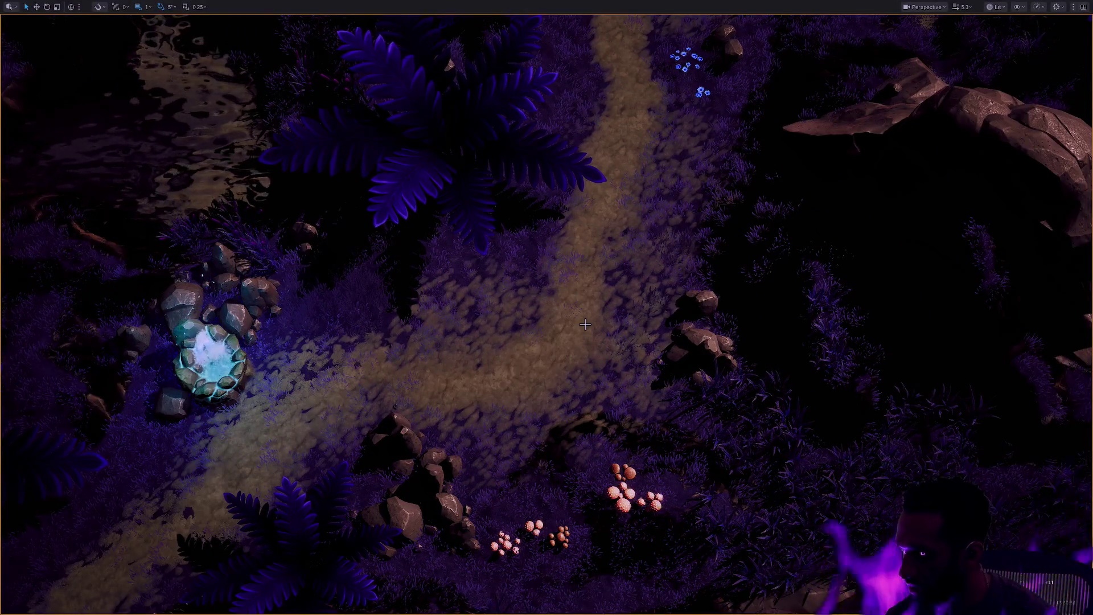
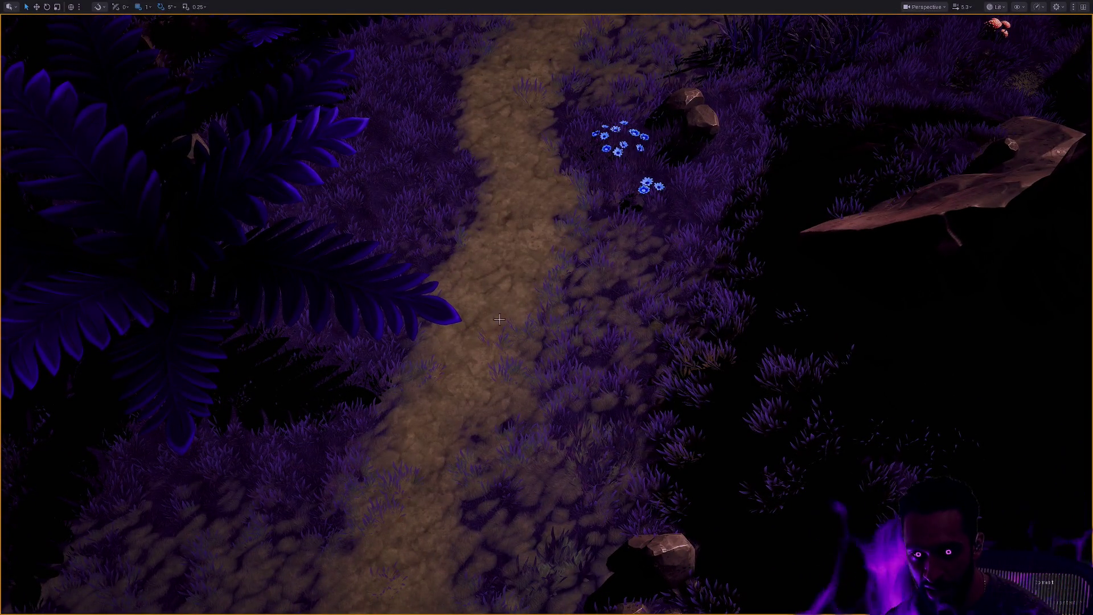
Exit the fullscreen viewport and switch to Landscape Mode with the Paint tools active.
scroll(513, 356, up, 10)
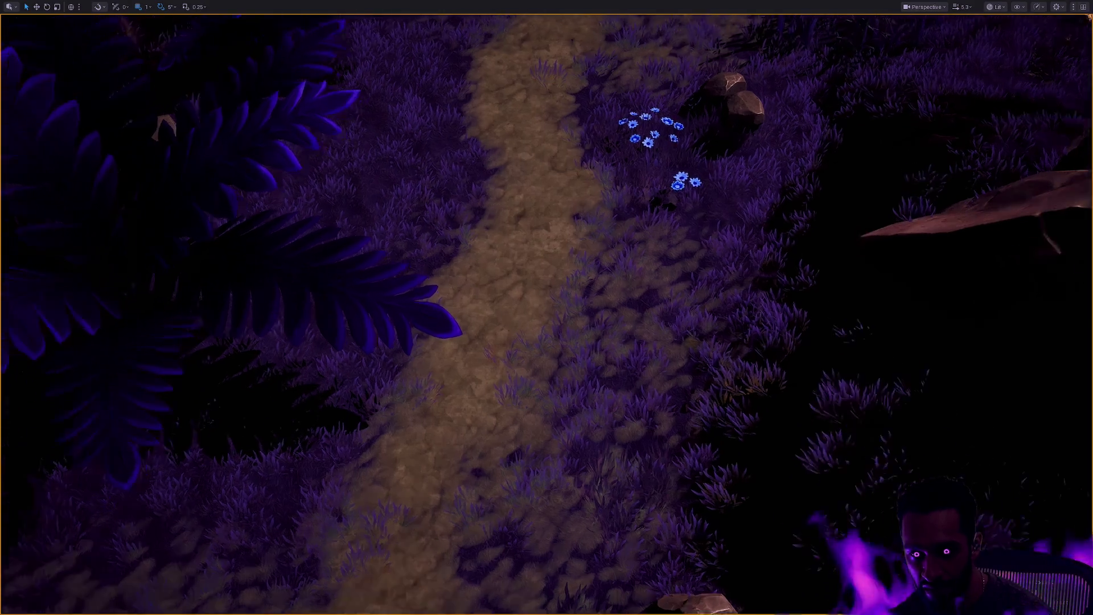
scroll(513, 357, down, 15)
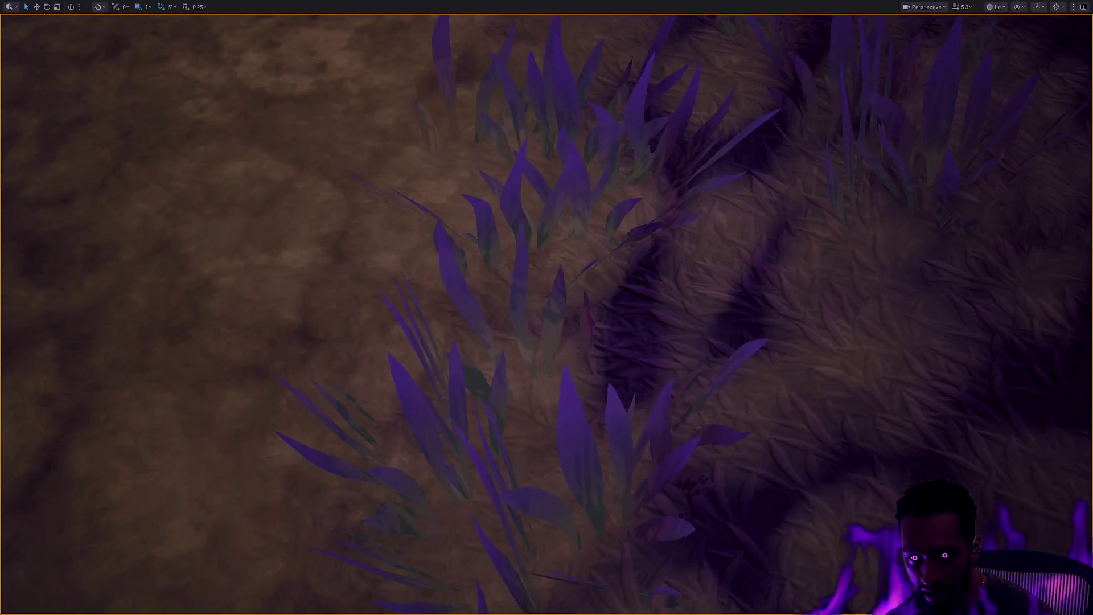
scroll(547, 344, down, 5)
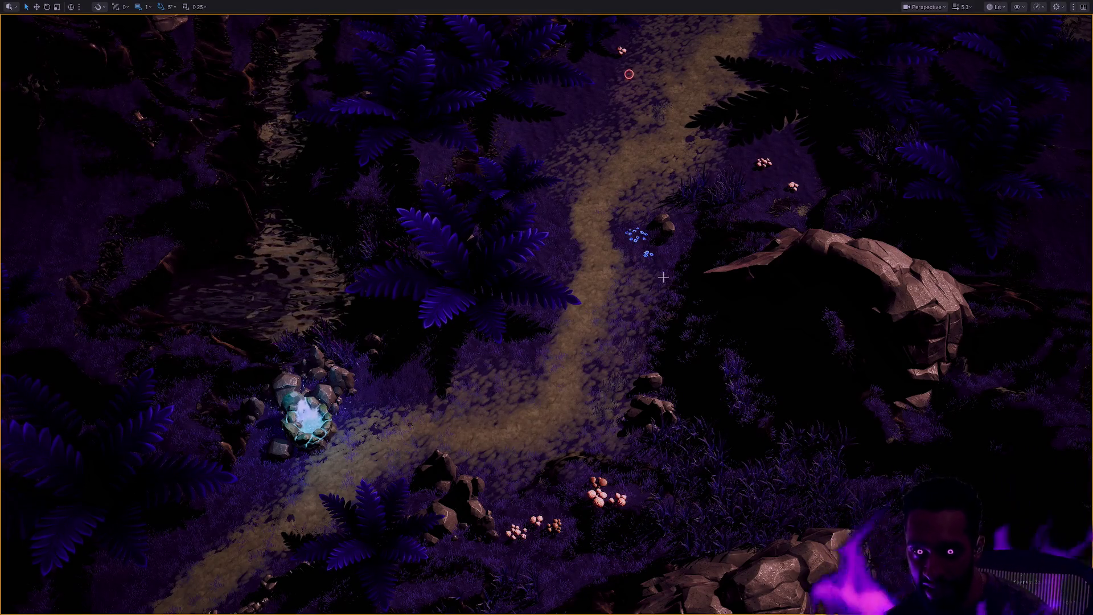
scroll(636, 317, up, 5)
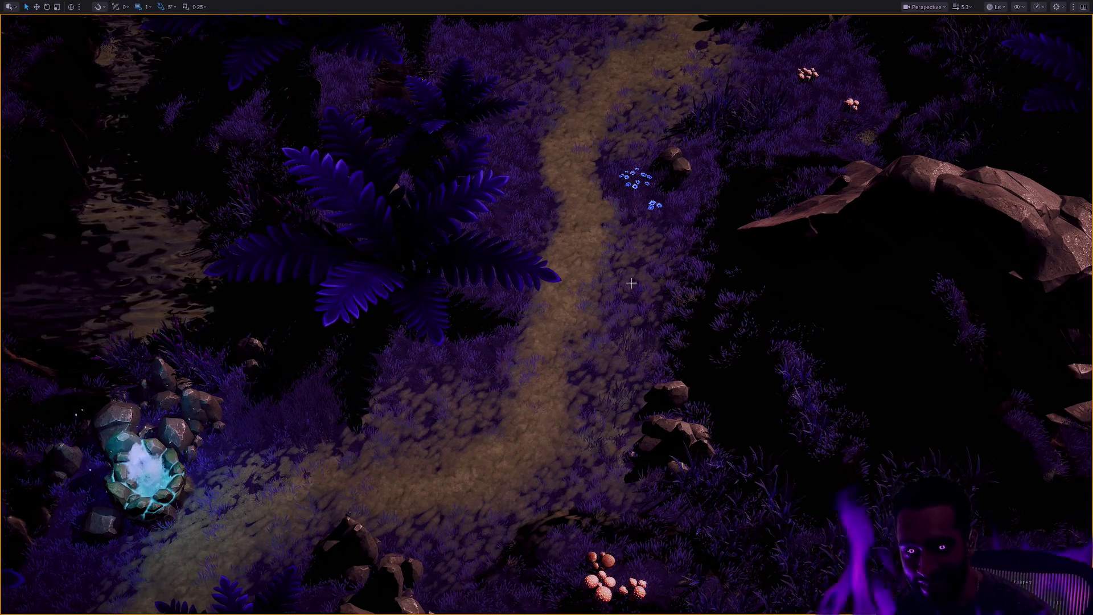
scroll(636, 317, up, 3)
scroll(546, 314, down, 5)
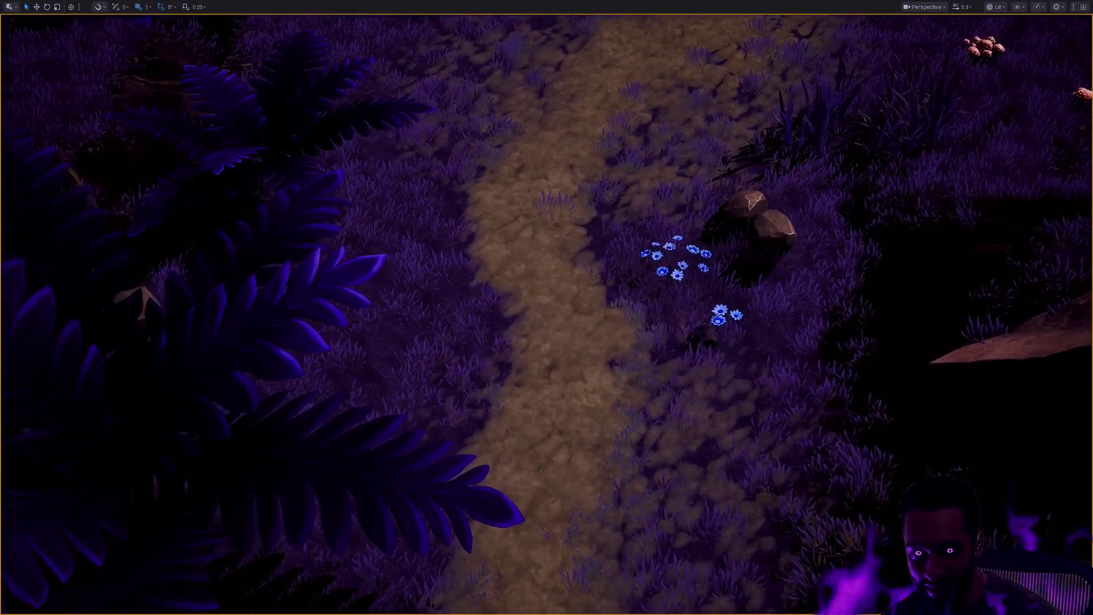
scroll(636, 288, down, 3)
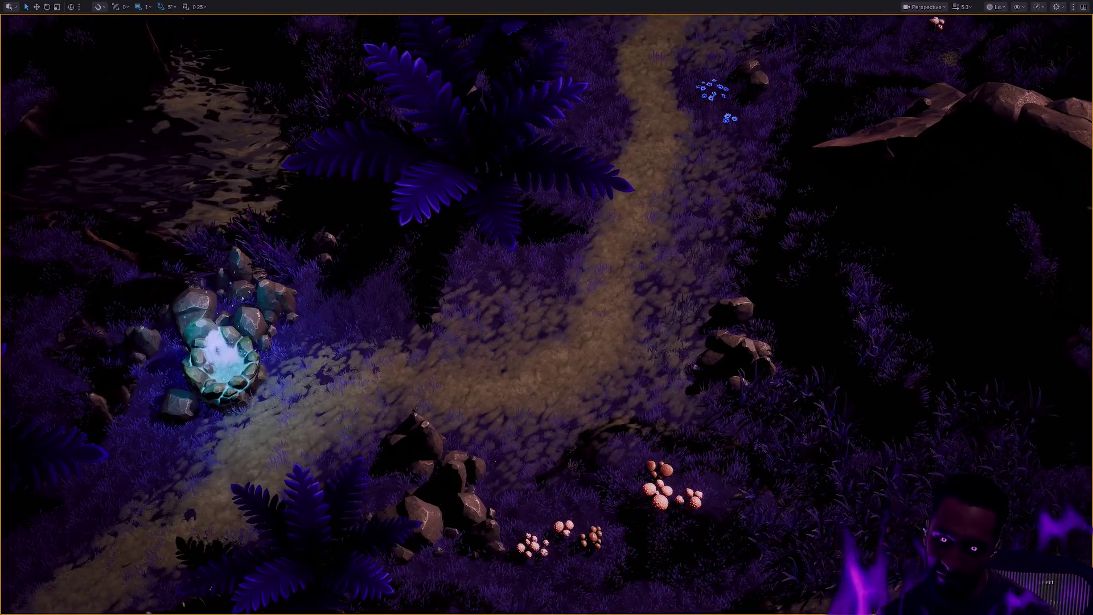
scroll(636, 288, up, 3)
scroll(636, 289, up, 1)
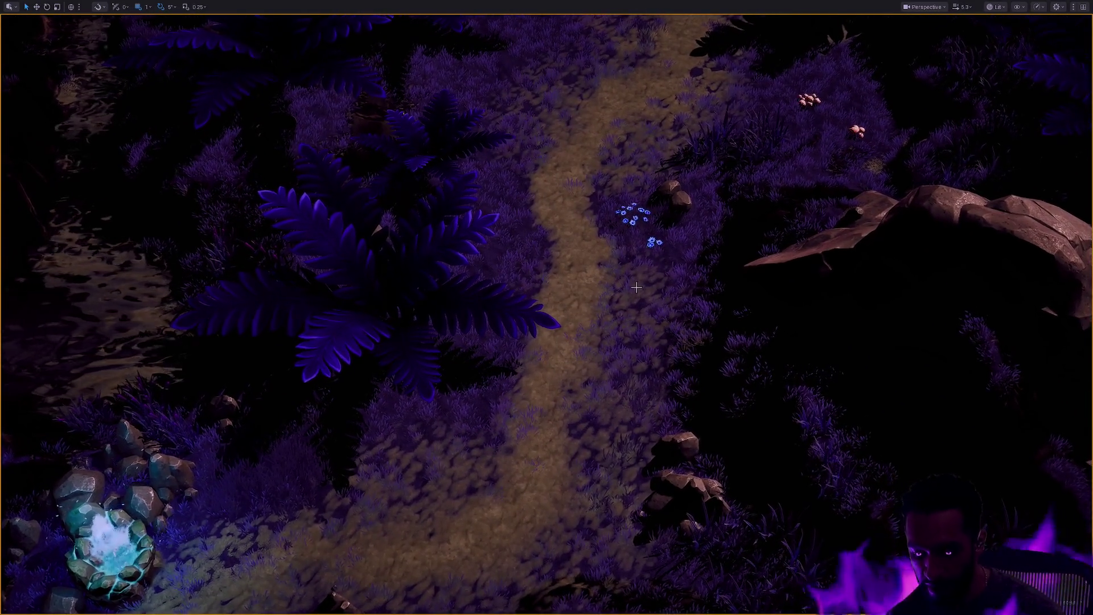
key(F11)
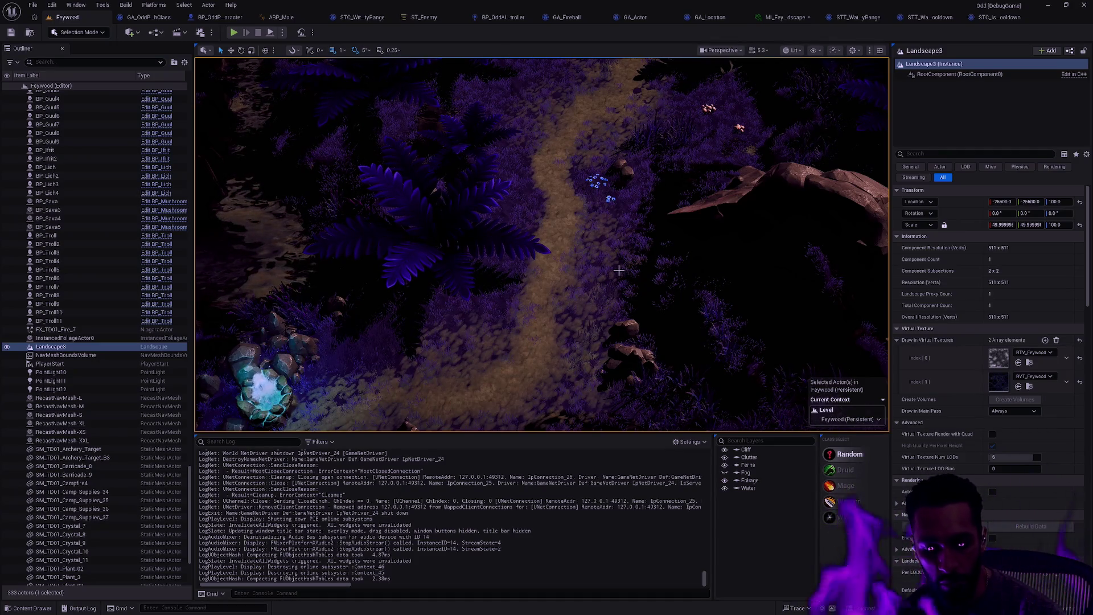
key(shift+2)
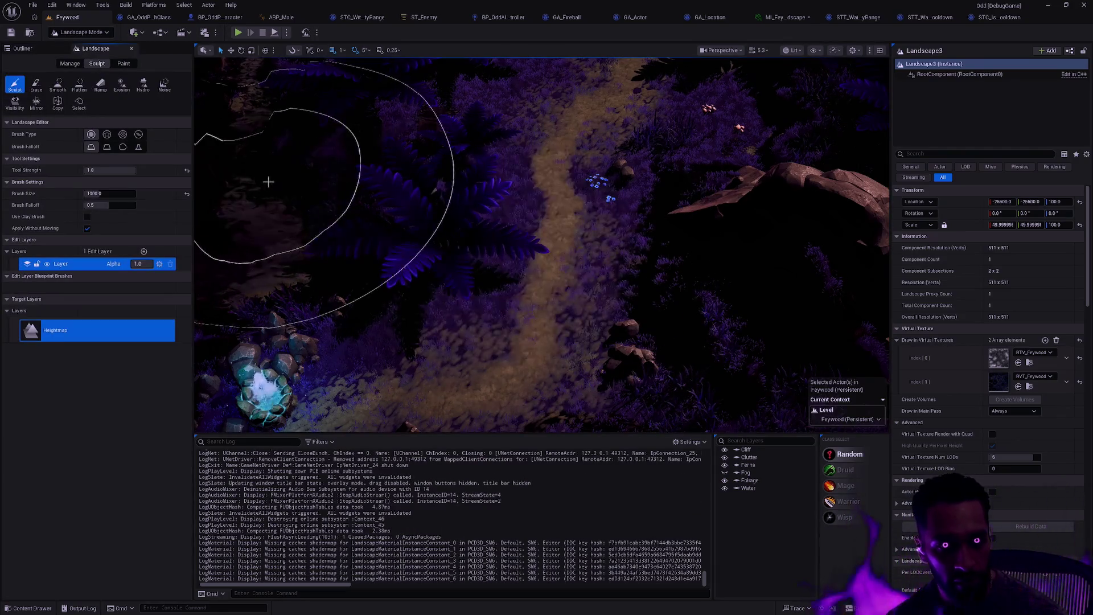
click(123, 63)
Brush Layer 1 over a stretch of the dirt path, then bring up the Feywood Materials folder.
click(103, 64)
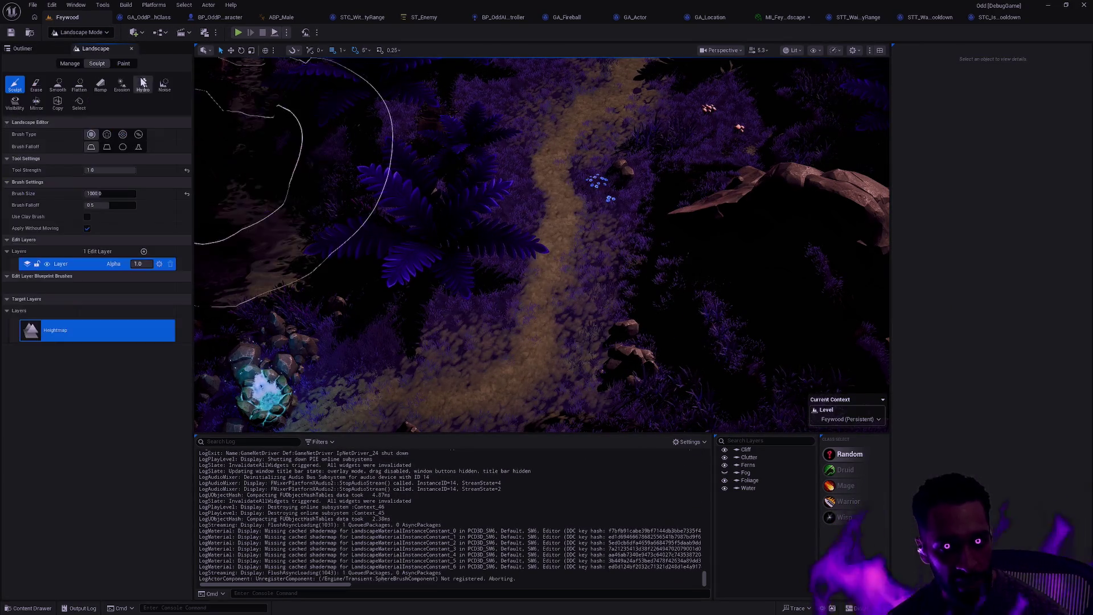
click(128, 65)
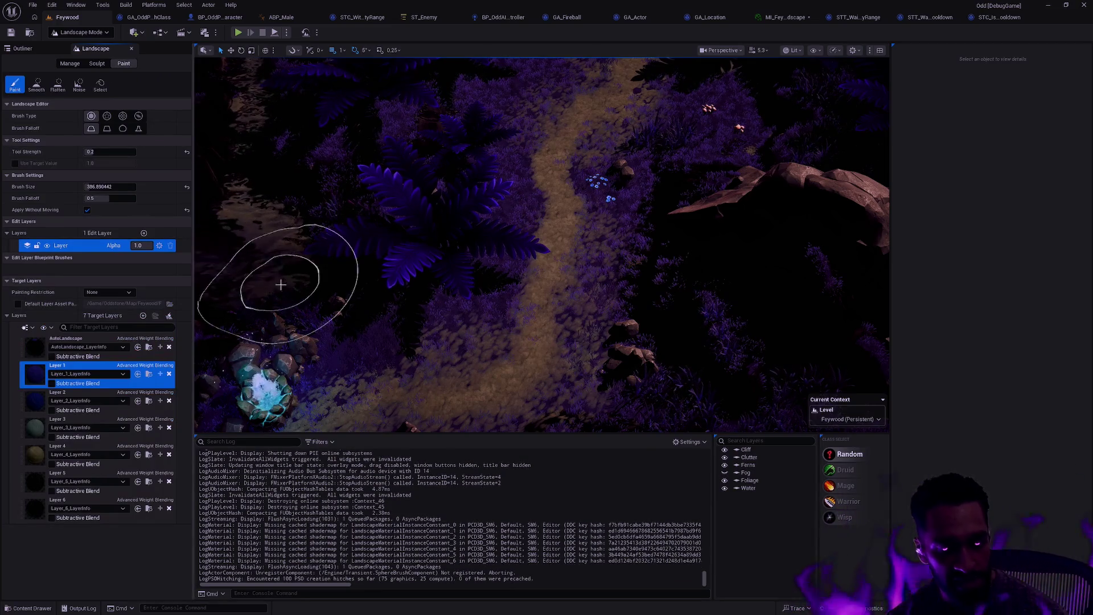
mouse_move(437, 286)
mouse_down()
mouse_move(592, 268)
mouse_move(561, 288)
mouse_move(568, 298)
mouse_move(481, 353)
mouse_move(508, 324)
mouse_up()
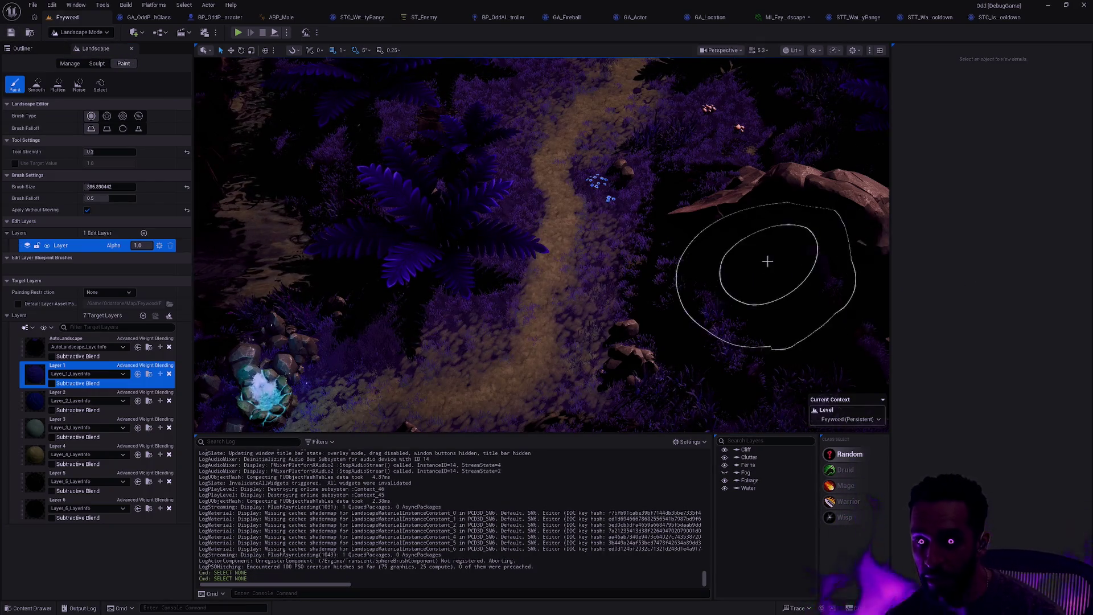
key(ctrl+space)
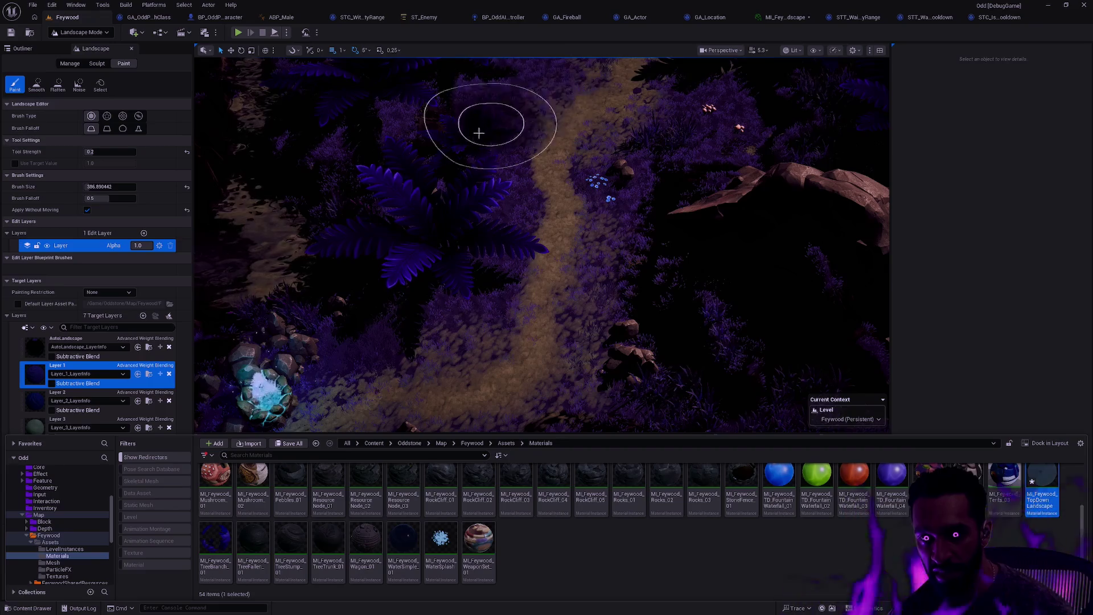
Brush Layer 1 along the fern edge and onto two more stretches of the dirt path.
mouse_move(355, 352)
mouse_down()
mouse_move(439, 288)
mouse_move(434, 171)
mouse_move(500, 127)
mouse_move(491, 222)
mouse_move(447, 312)
mouse_move(289, 354)
mouse_move(447, 289)
mouse_move(462, 172)
mouse_move(476, 159)
mouse_move(474, 173)
mouse_up()
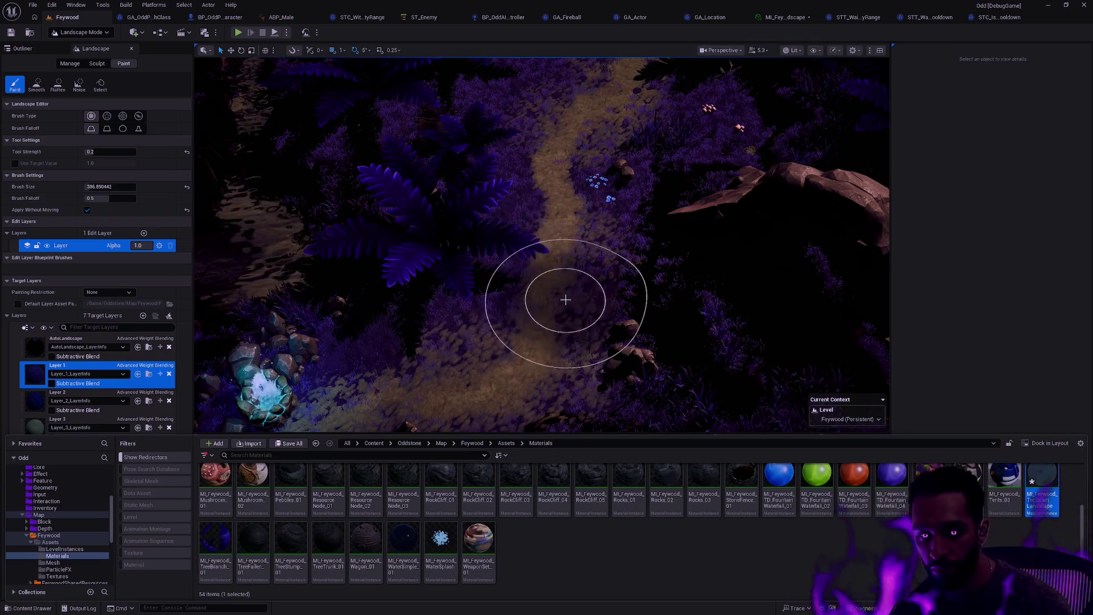
drag(565, 300, 588, 304)
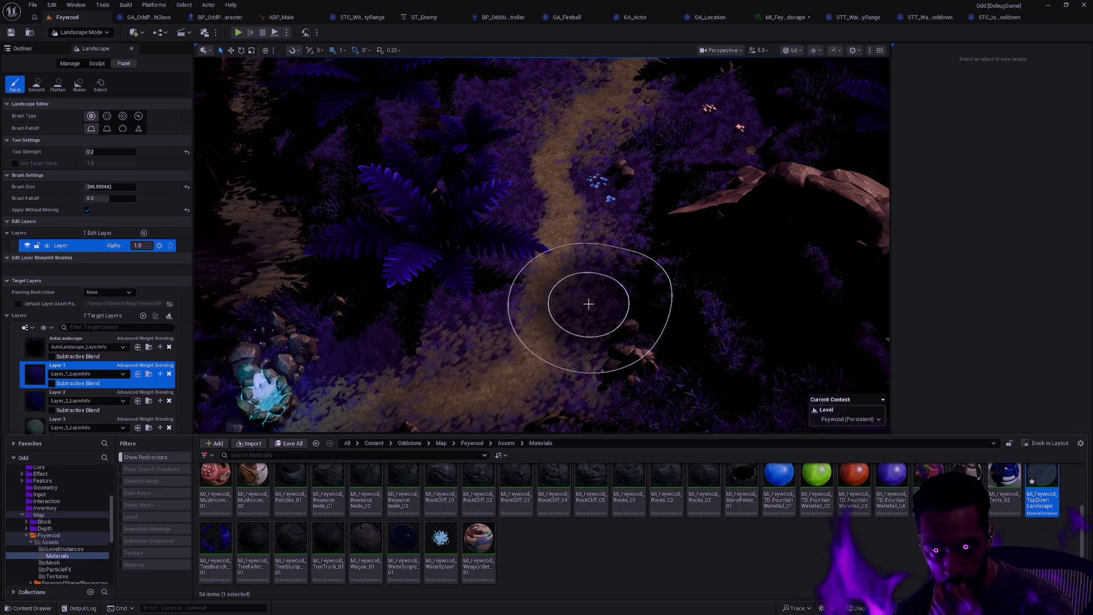
drag(588, 304, 577, 323)
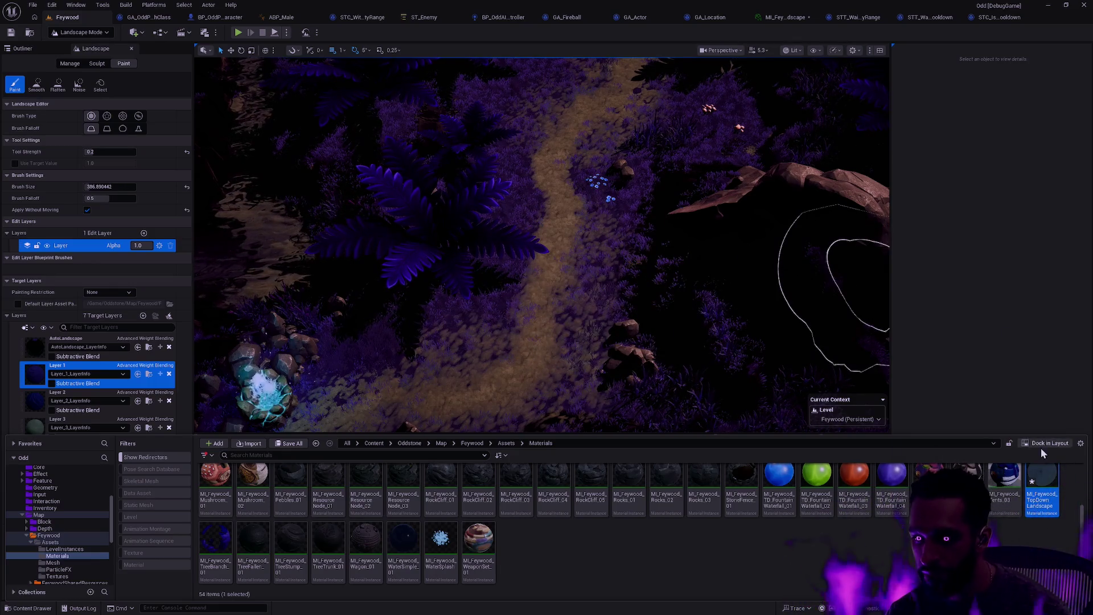
Browse the Feywood folders to Foliage and open the LGT_Feywood_Grass_01 grass type asset.
scroll(512, 508, up, 2)
key(alt+Left)
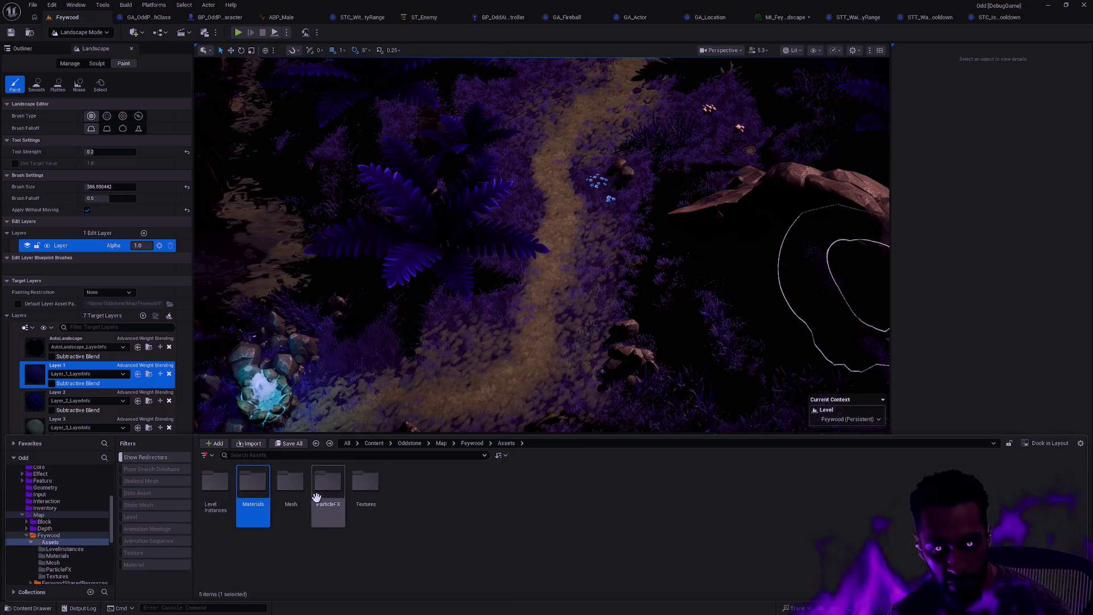
scroll(86, 524, down, 1)
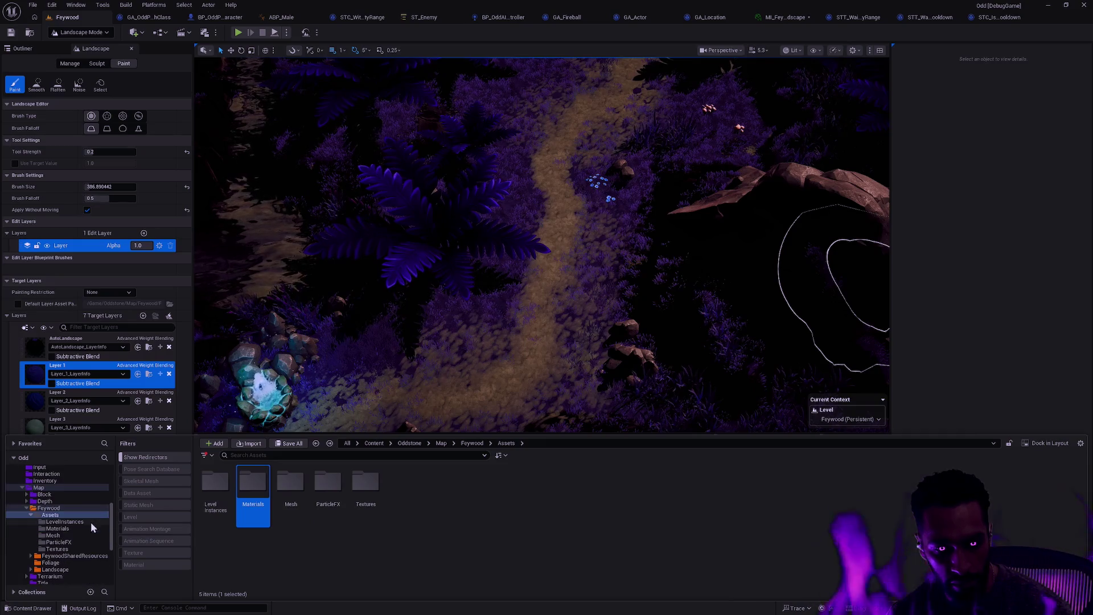
click(63, 536)
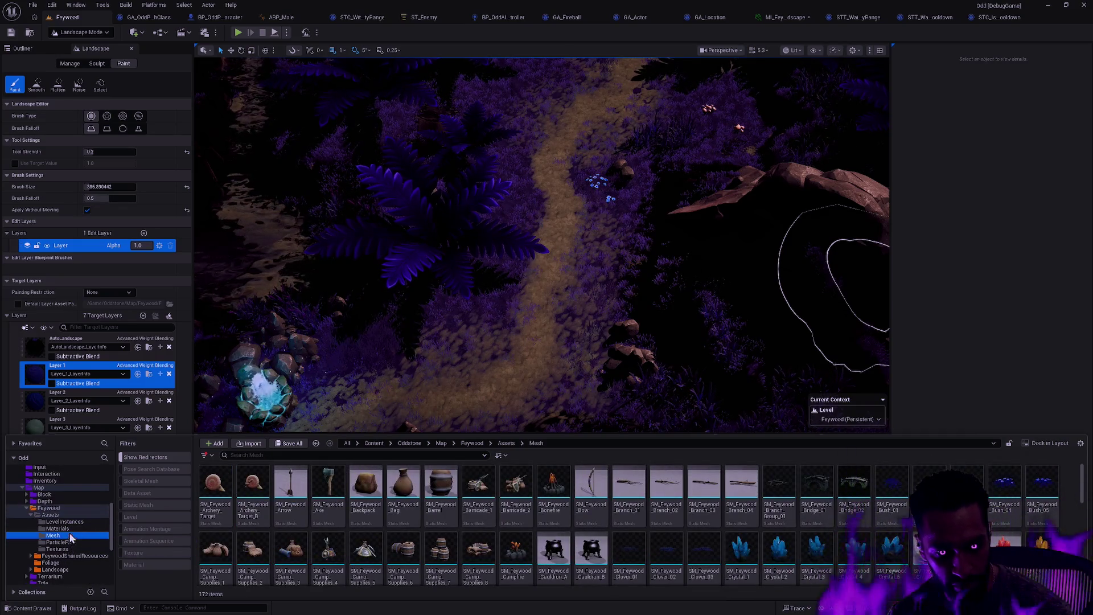
click(67, 529)
click(68, 542)
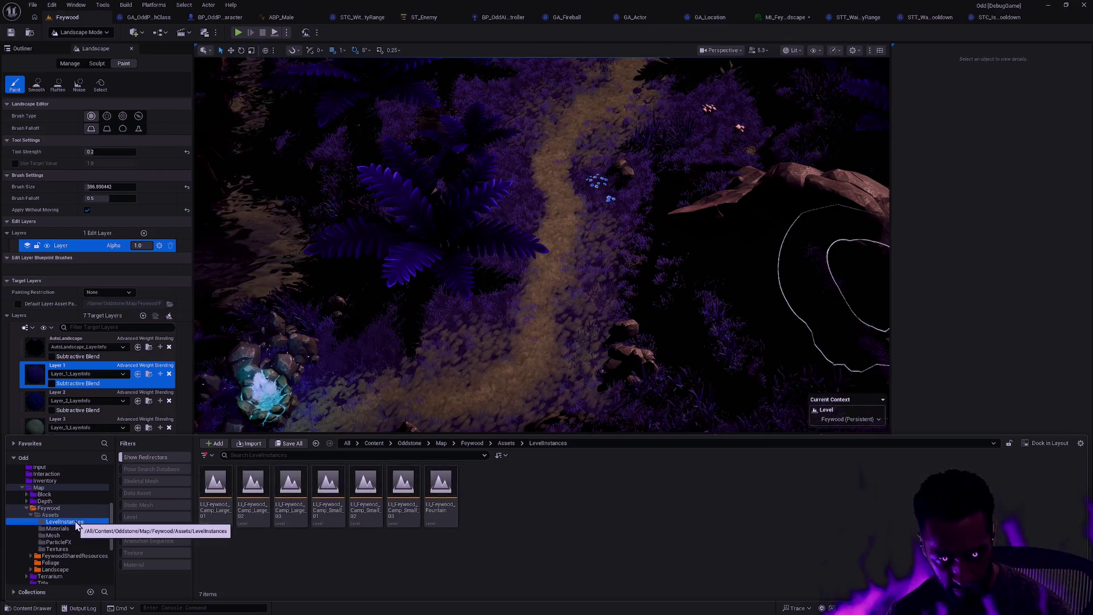
click(69, 550)
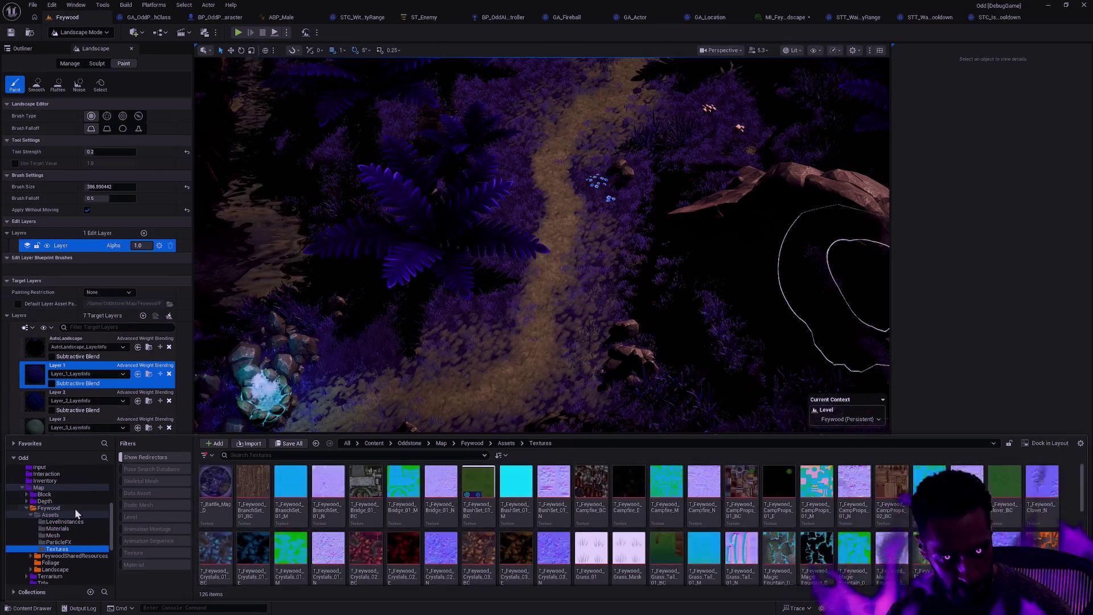
click(55, 563)
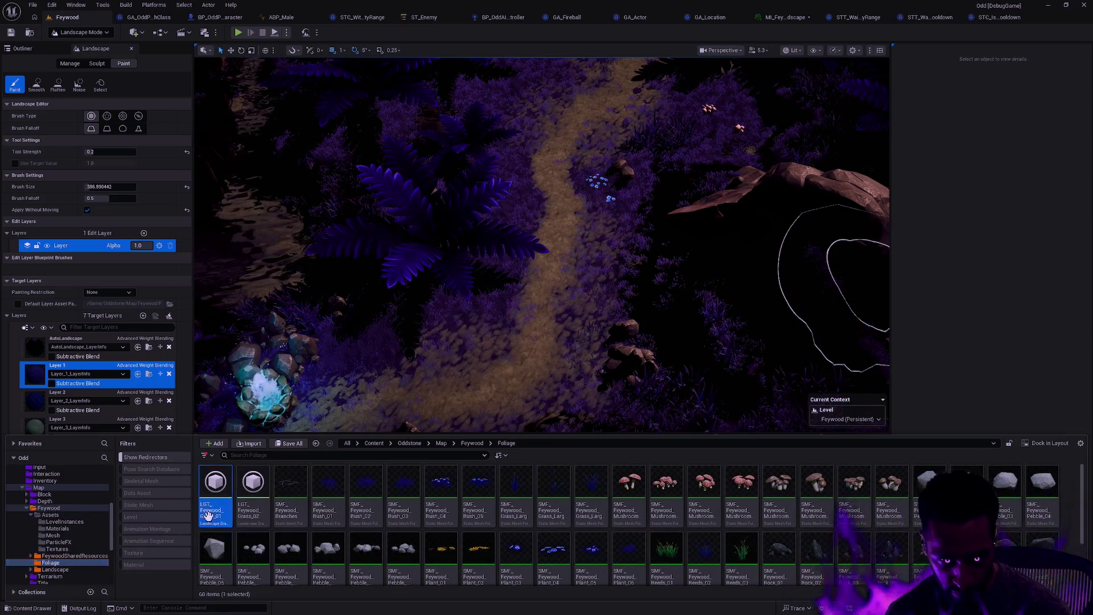
double_click(216, 484)
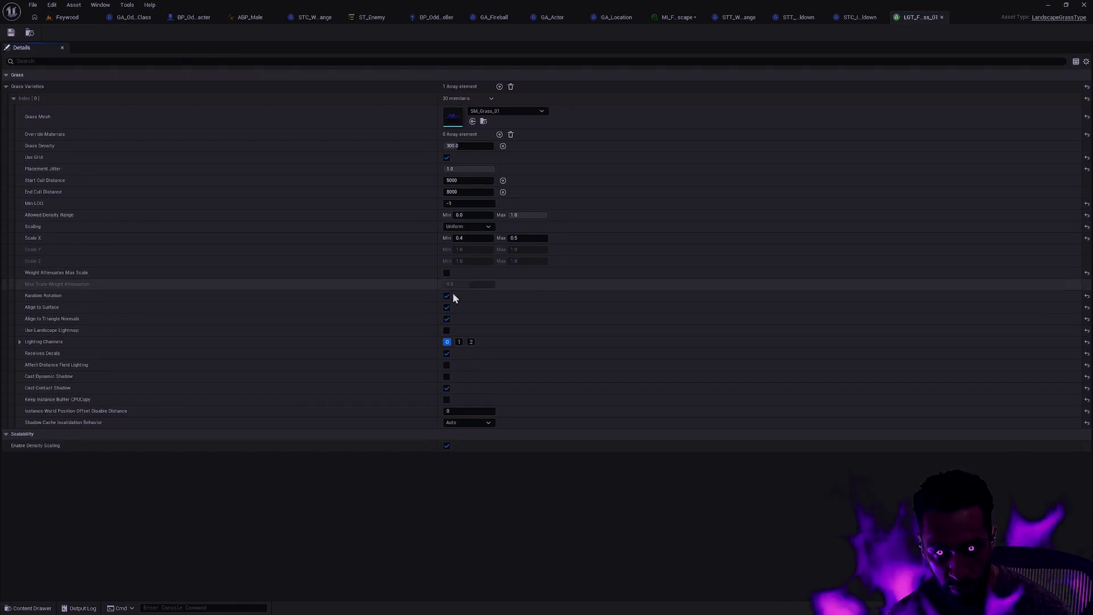